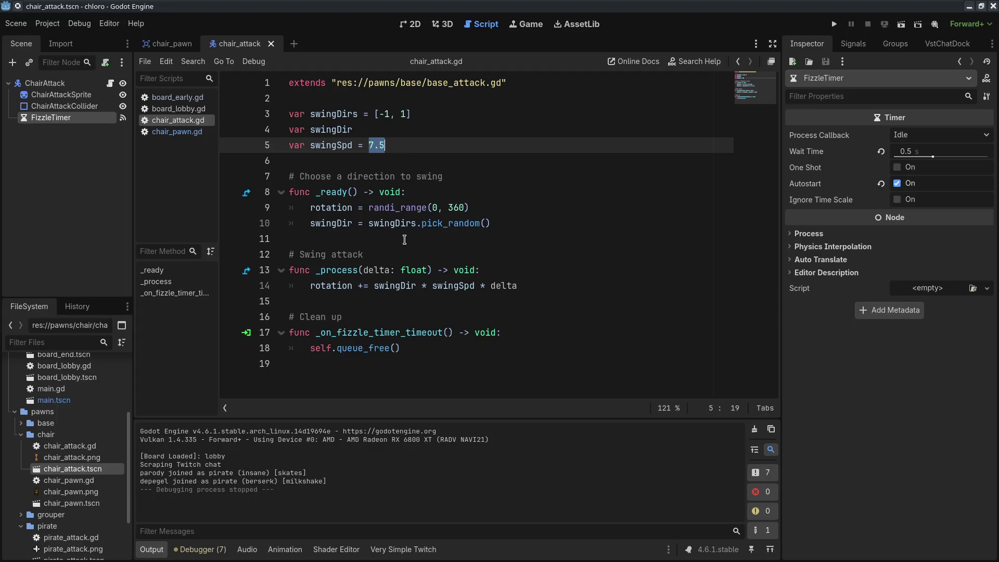
# Set the FizzleTimer wait time to 0.25 seconds in the Inspector.
pyautogui.click(929, 152)
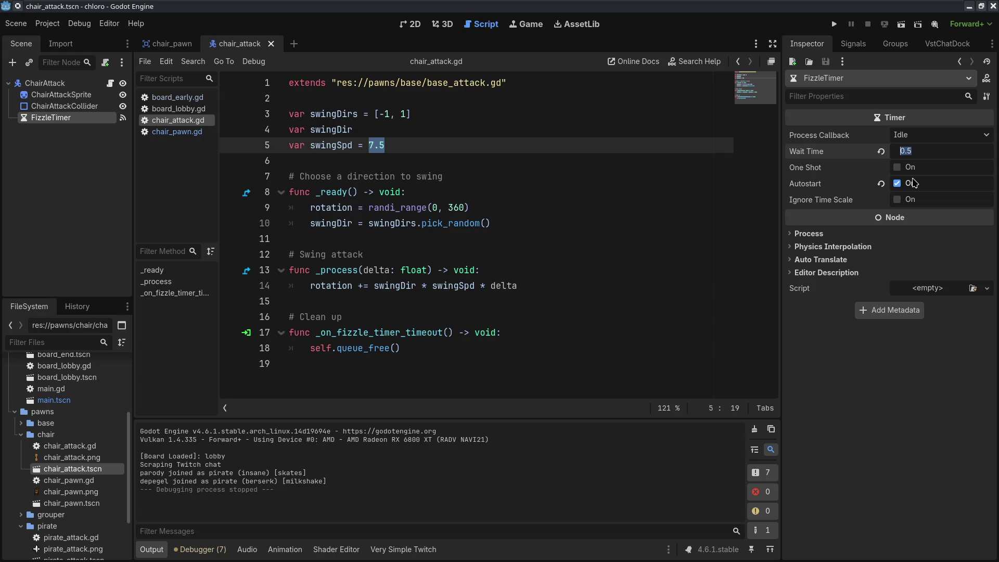
pyautogui.write('0.25')
pyautogui.press('Return')
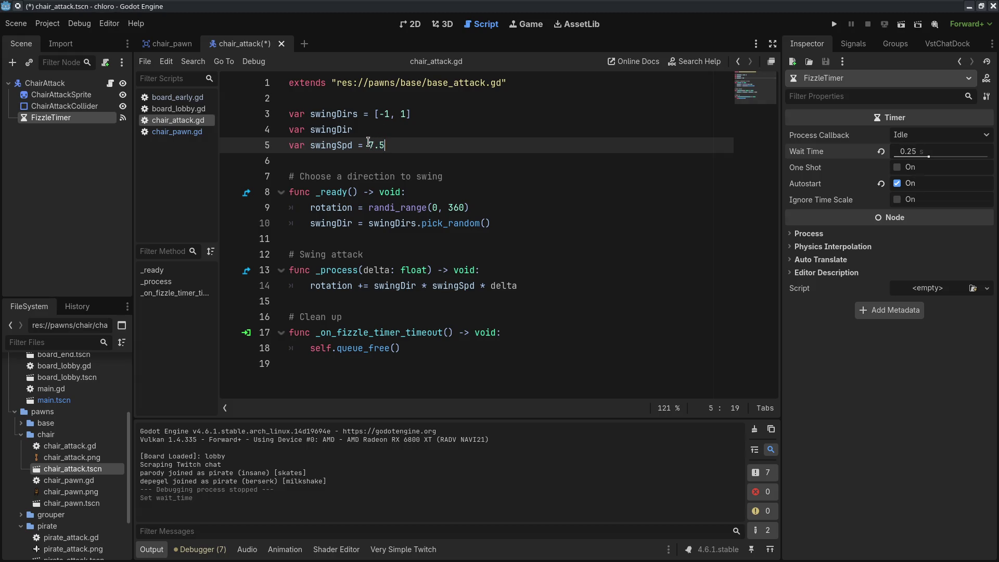
# Change swingSpd from 7.5 to 15 in chair_attack.gd and save.
pyautogui.write('15')
pyautogui.press('Return')
pyautogui.press('BackSpace')
pyautogui.hotkey('ctrl', 's')
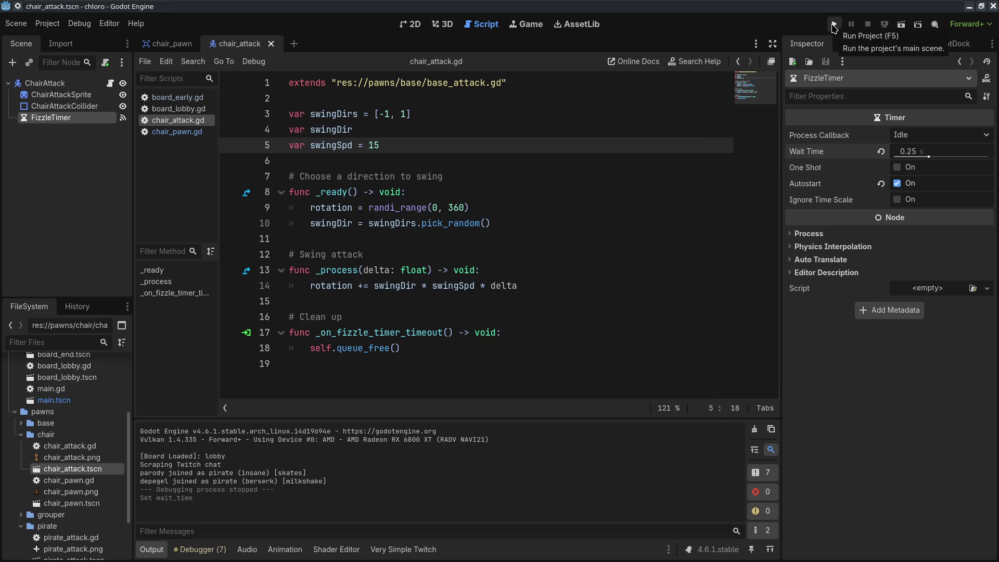
# Uncomment the two test pawn registrations on lines 9–10 of board_lobby.gd.
pyautogui.click(173, 108)
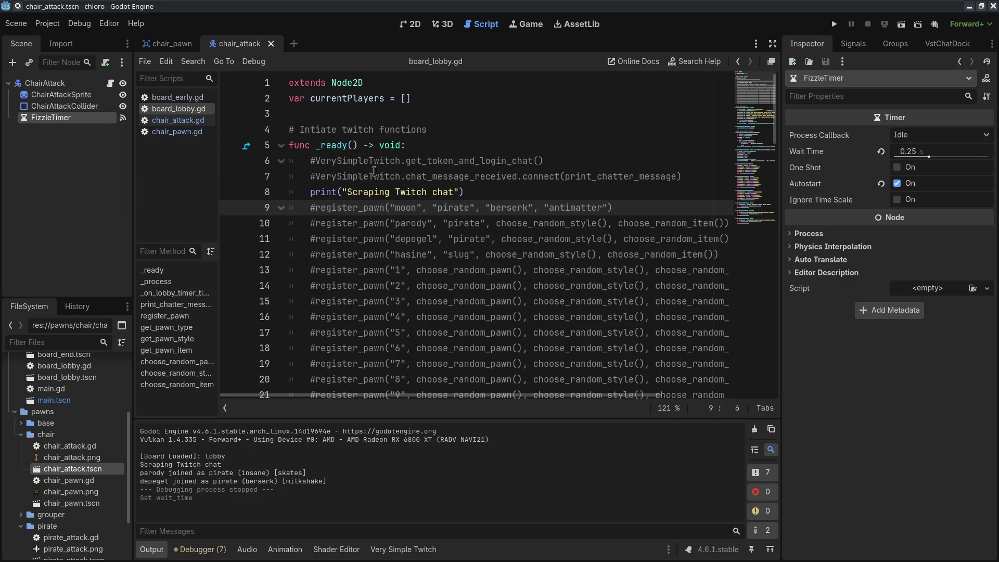
pyautogui.keyDown('shift'); pyautogui.click(312, 223); pyautogui.keyUp('shift')
pyautogui.hotkey('ctrl', 'k')
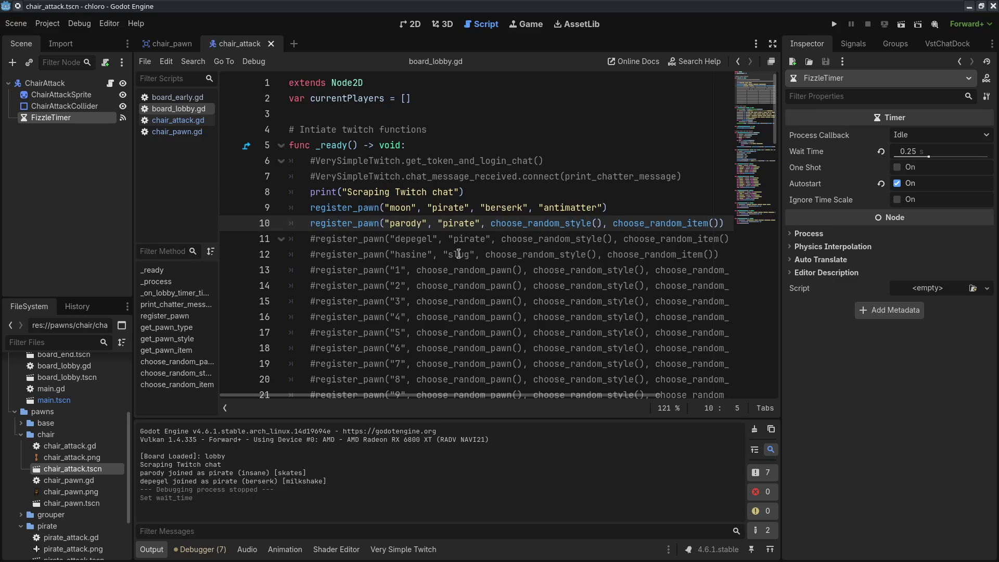
# Change both registrations from pirate to chair, save, and launch a test match.
pyautogui.doubleClick(405, 203)
pyautogui.doubleClick(451, 207)
pyautogui.write('chair')
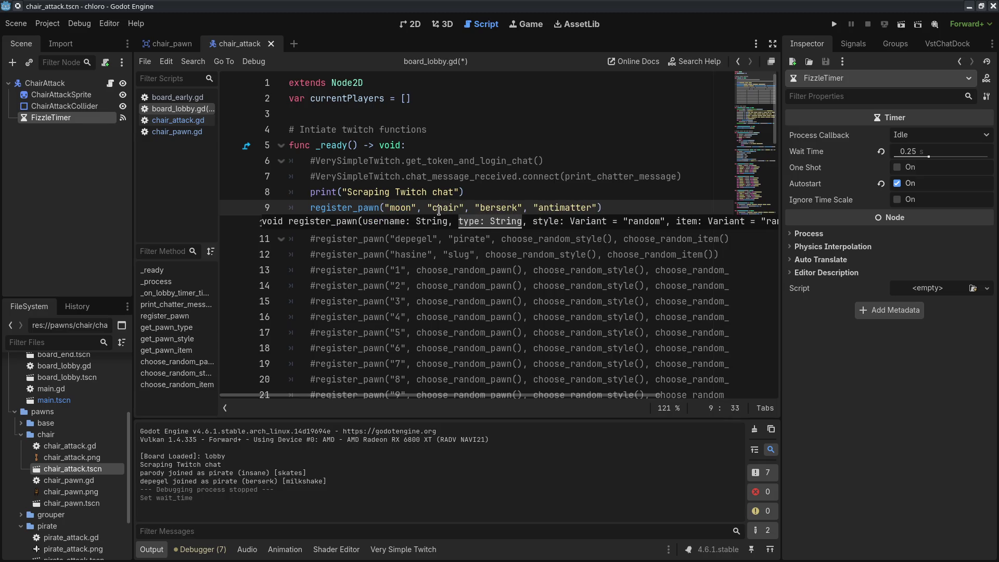
pyautogui.doubleClick(456, 222)
pyautogui.write('chair')
pyautogui.hotkey('ctrl', 's')
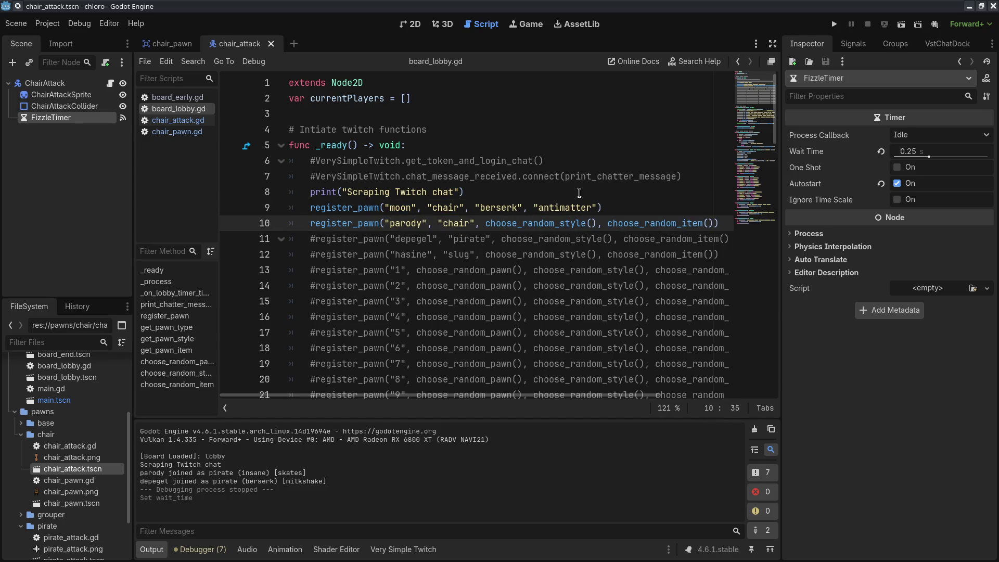
pyautogui.click(833, 24)
pyautogui.click(360, 53)
# Run the match at 16x then normal speed, and review style names in the pawn & style sheet.
pyautogui.click(379, 224)
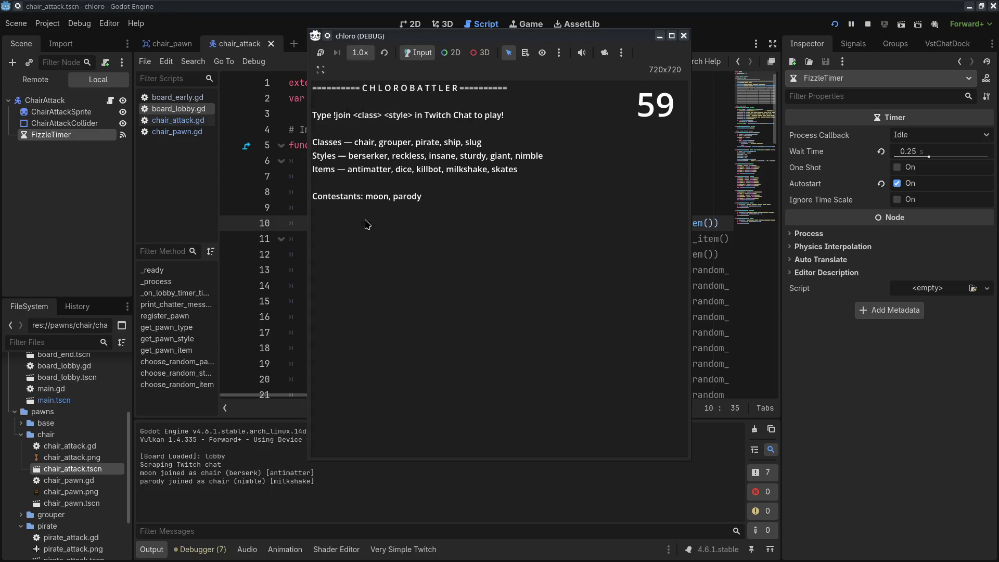
pyautogui.click(384, 54)
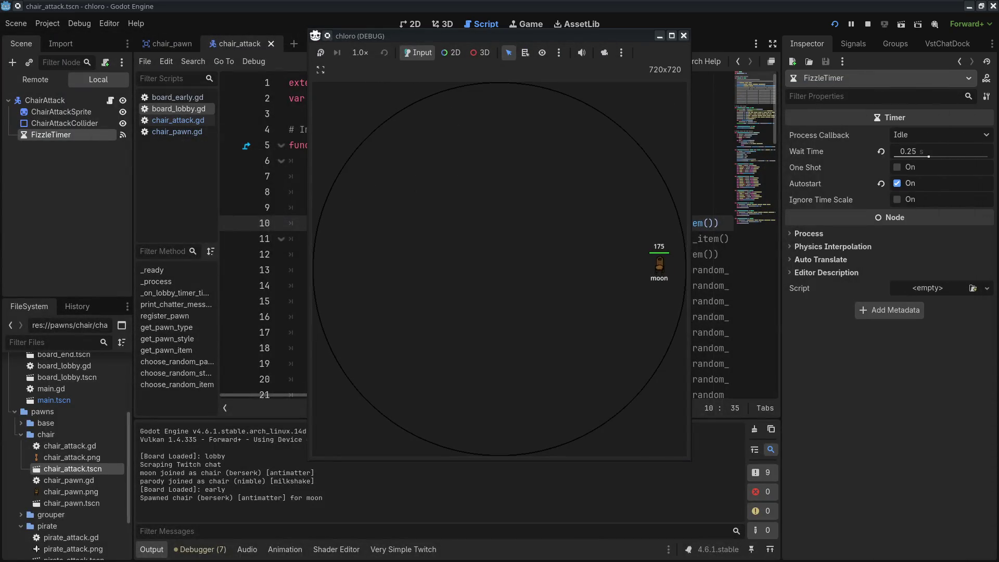
pyautogui.hotkey('alt', 'Tab')
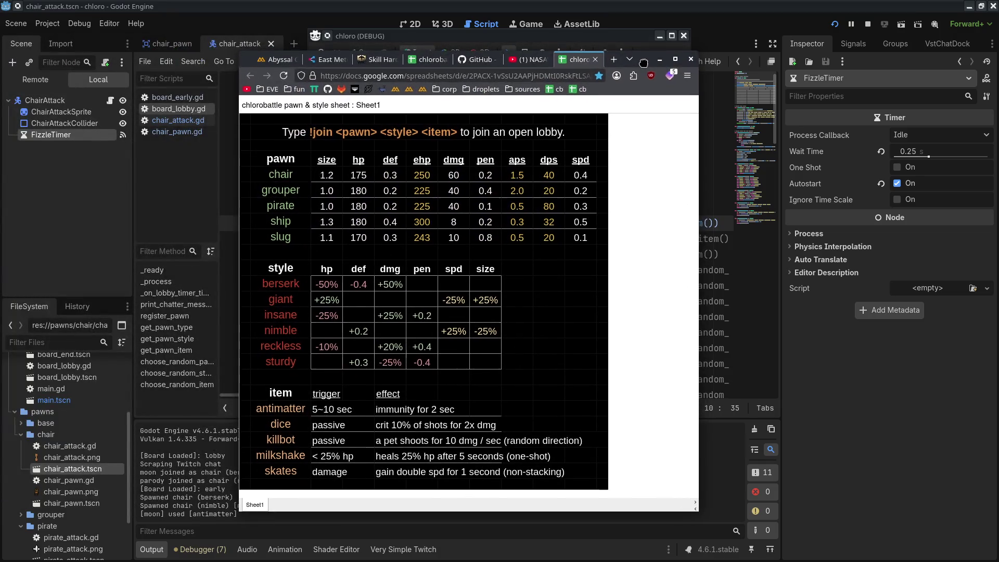
pyautogui.moveTo(644, 63); pyautogui.dragTo(637, 54)
pyautogui.moveTo(280, 276); pyautogui.dragTo(275, 340)
pyautogui.click(513, 124)
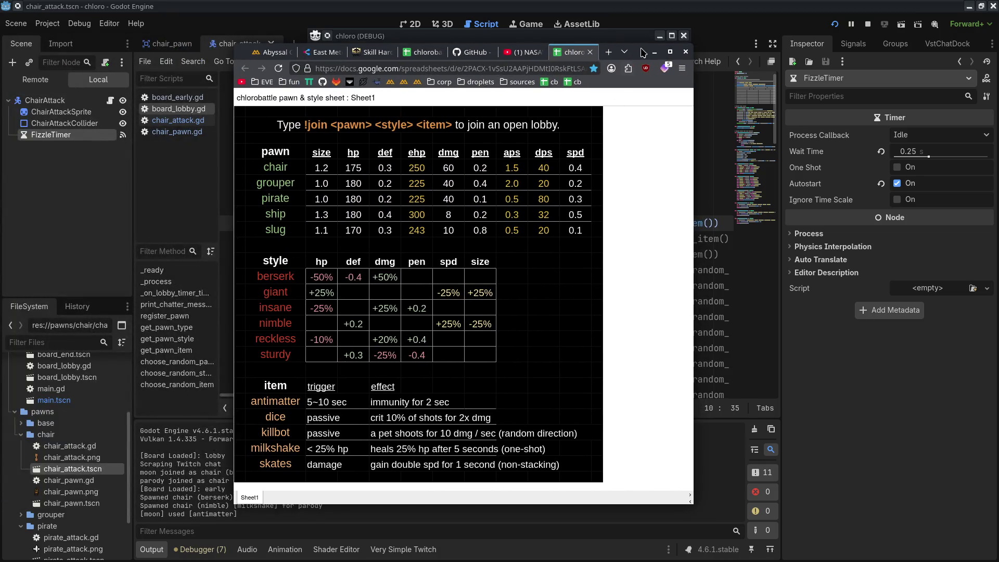
pyautogui.click(655, 52)
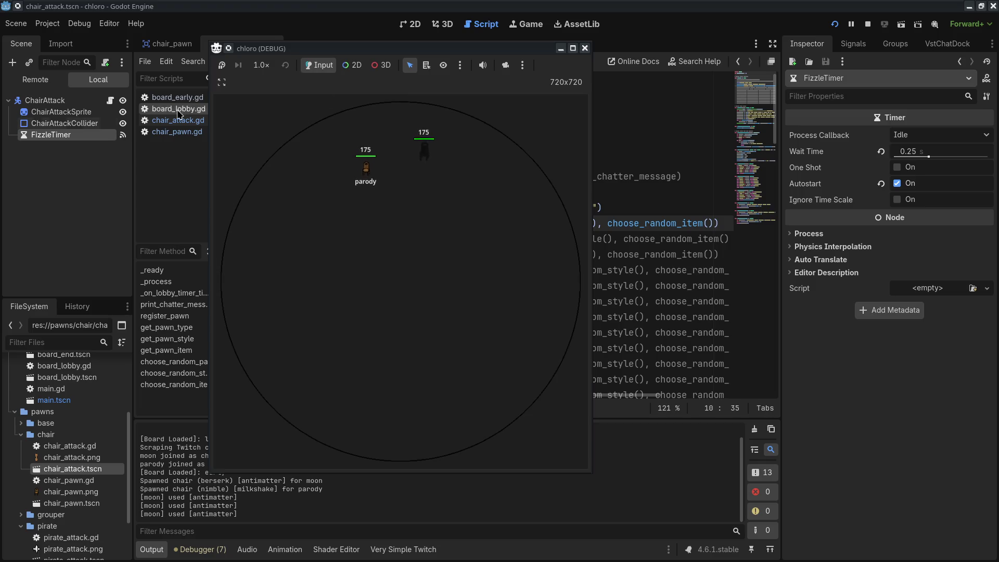
# Stop the test match and reopen chair_attack.gd in the editor.
pyautogui.moveTo(545, 49)
pyautogui.mouseDown()
pyautogui.moveTo(64, 49)
pyautogui.moveTo(447, 91)
pyautogui.mouseUp()
pyautogui.click(487, 90)
pyautogui.click(444, 253)
pyautogui.click(177, 121)
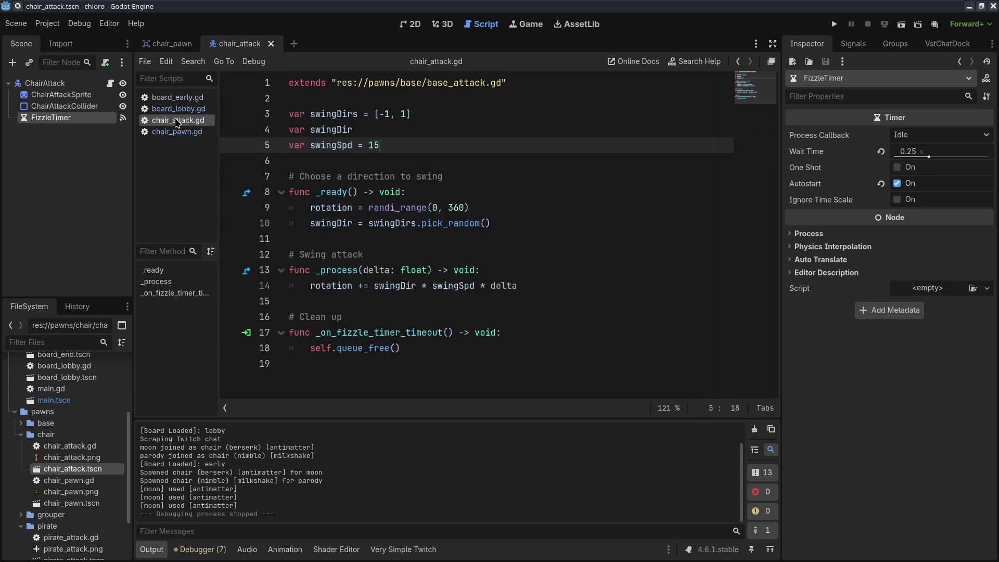
# In board_early.gd, shorten the berzerker check on line 46 to berzerk.
pyautogui.click(177, 97)
pyautogui.scroll(-10, 449, 234)
pyautogui.click(449, 238)
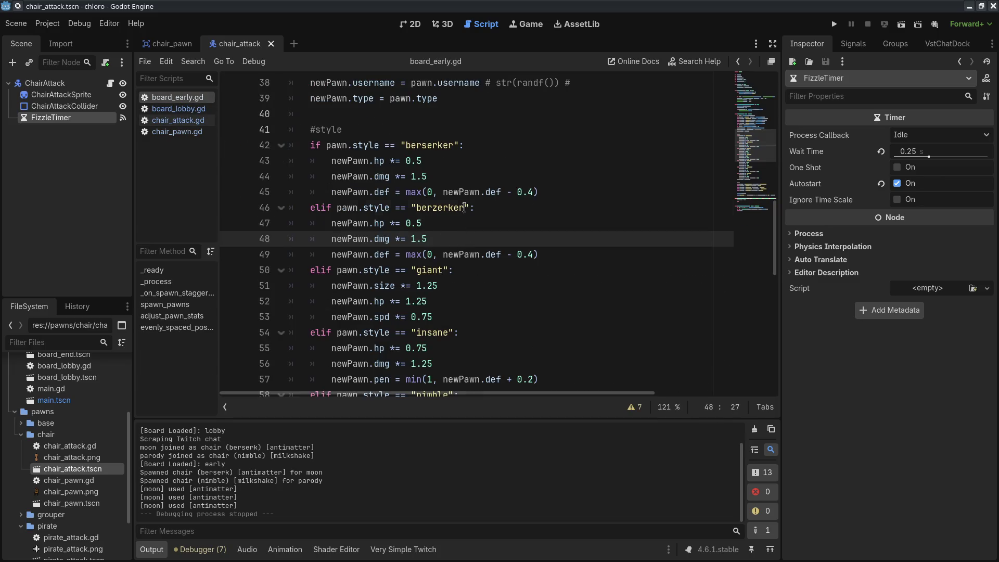
pyautogui.click(464, 208)
pyautogui.press('BackSpace')
pyautogui.press('BackSpace')
# Delete the duplicate berzerk branch, rename berserker to berserk on line 42, and save.
pyautogui.click(547, 249)
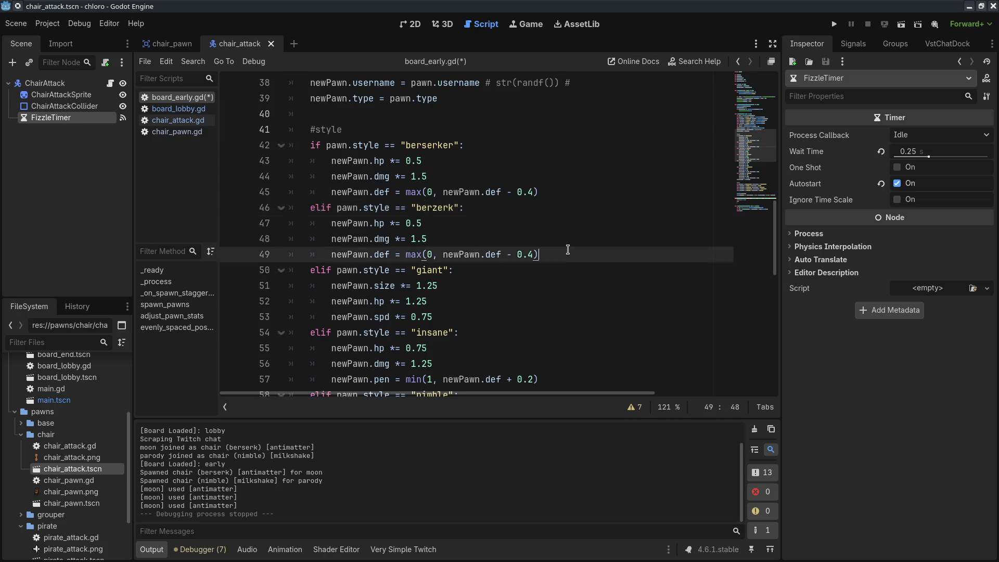
pyautogui.keyDown('shift'); pyautogui.click(589, 192); pyautogui.keyUp('shift')
pyautogui.press('BackSpace')
pyautogui.click(452, 146)
pyautogui.press('BackSpace')
pyautogui.press('BackSpace')
pyautogui.hotkey('ctrl', 's')
pyautogui.hotkey('alt', 'Tab')
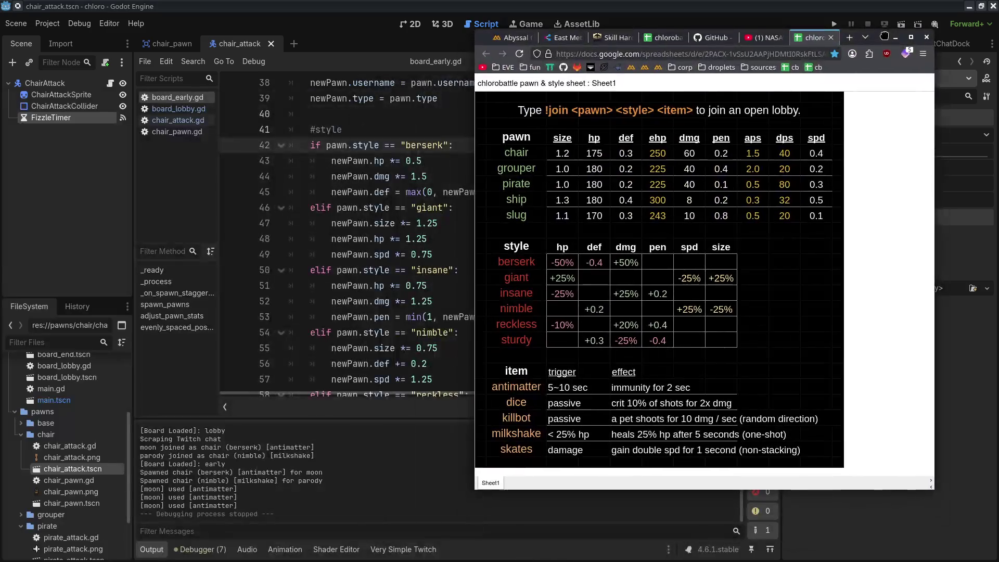
# Scroll the board_early.gd style block to compare it with the pawn & style sheet names.
pyautogui.scroll(-2, 354, 187)
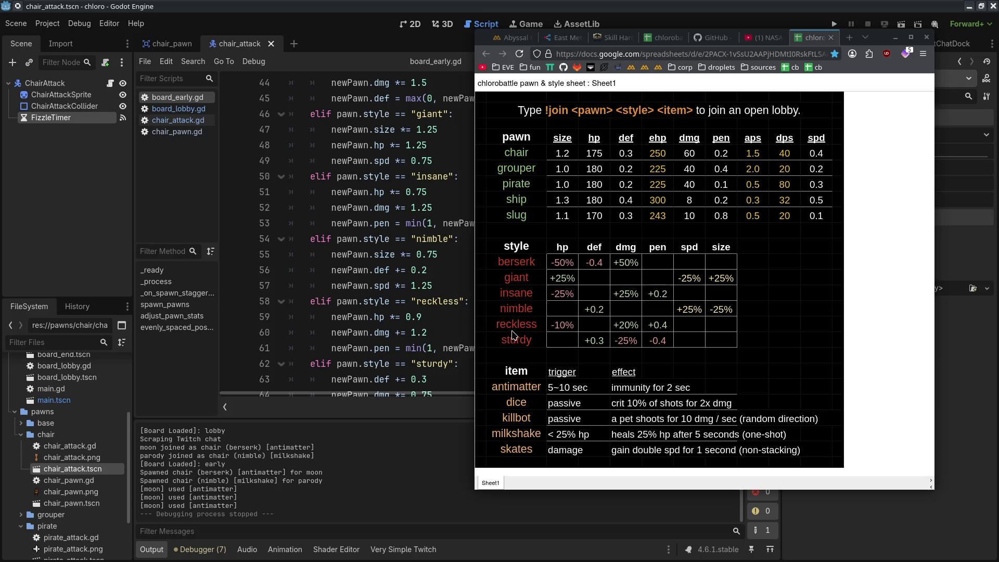
pyautogui.scroll(3, 420, 337)
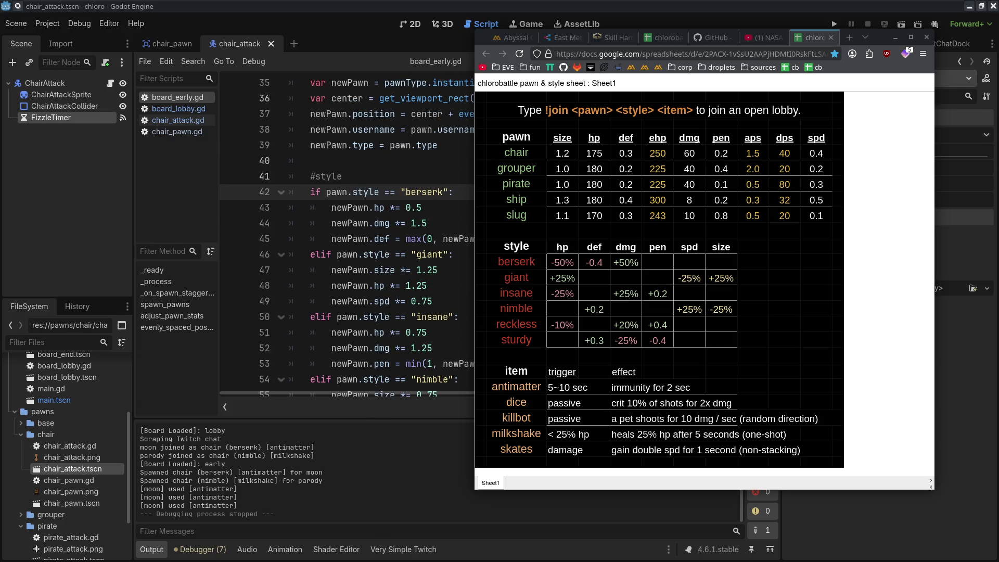
pyautogui.hotkey('alt', 'Tab')
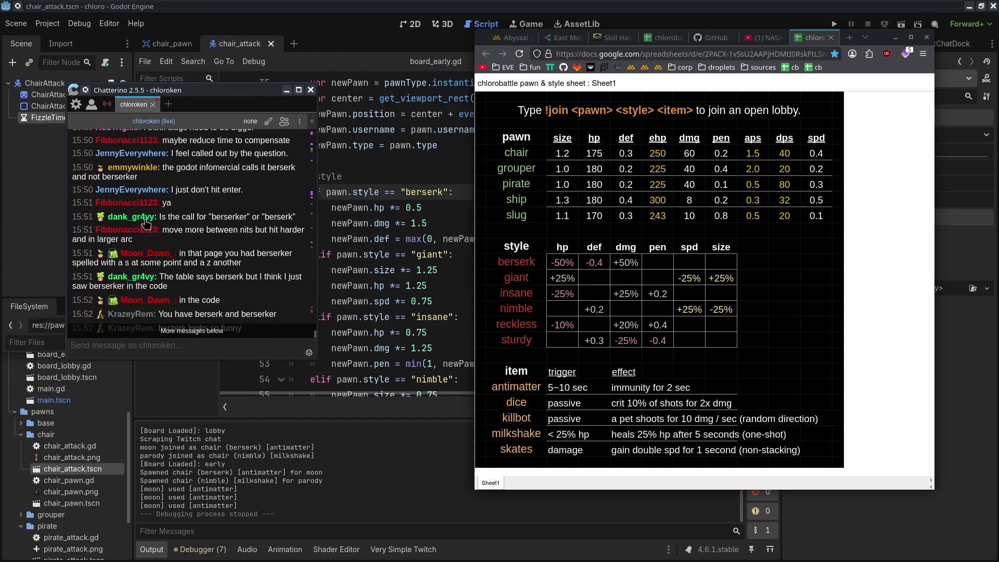
# Read the newest chat comments on berserk versus berzerk spelling, then minimize the spreadsheet.
pyautogui.click(253, 336)
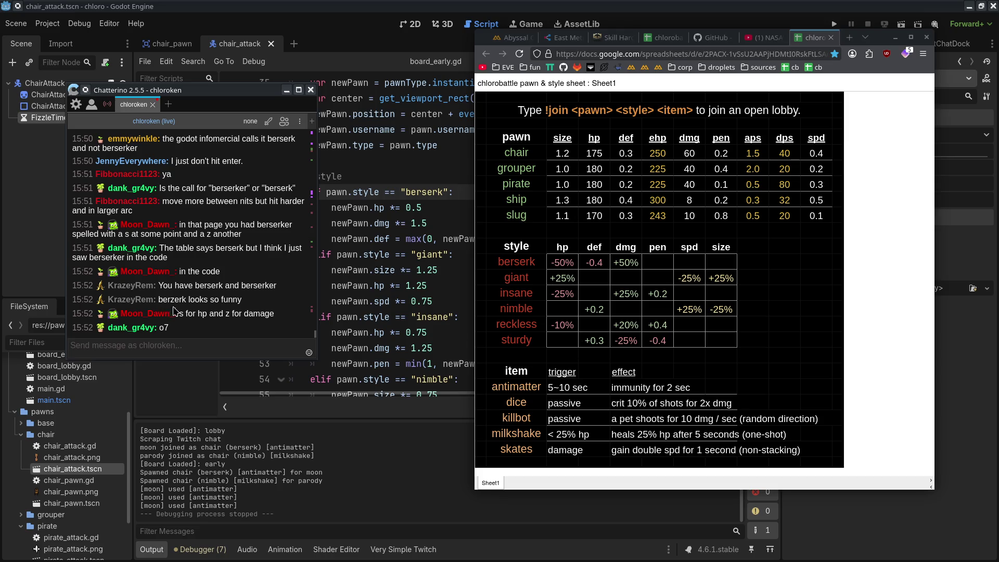
pyautogui.moveTo(180, 319); pyautogui.dragTo(268, 318)
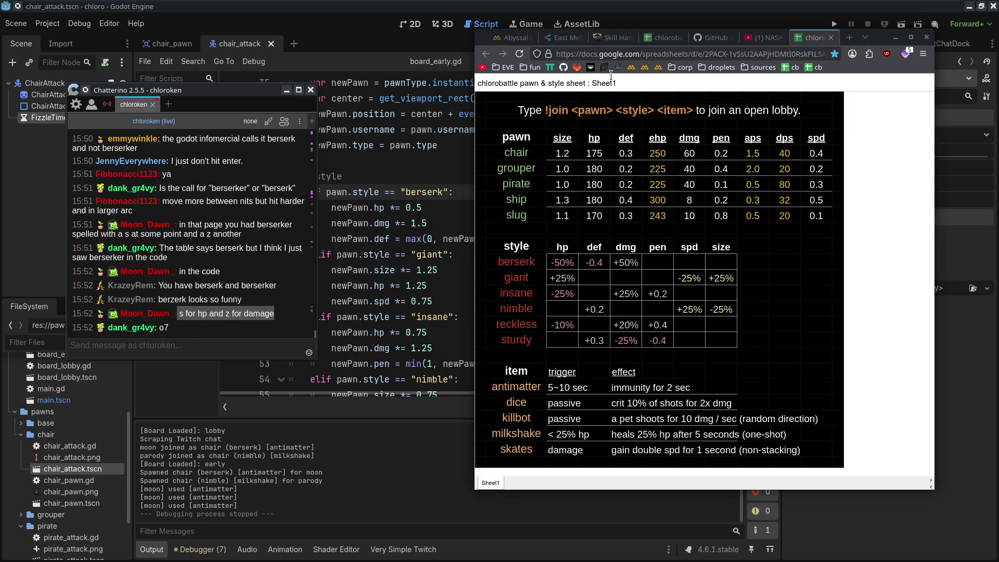
pyautogui.click(895, 38)
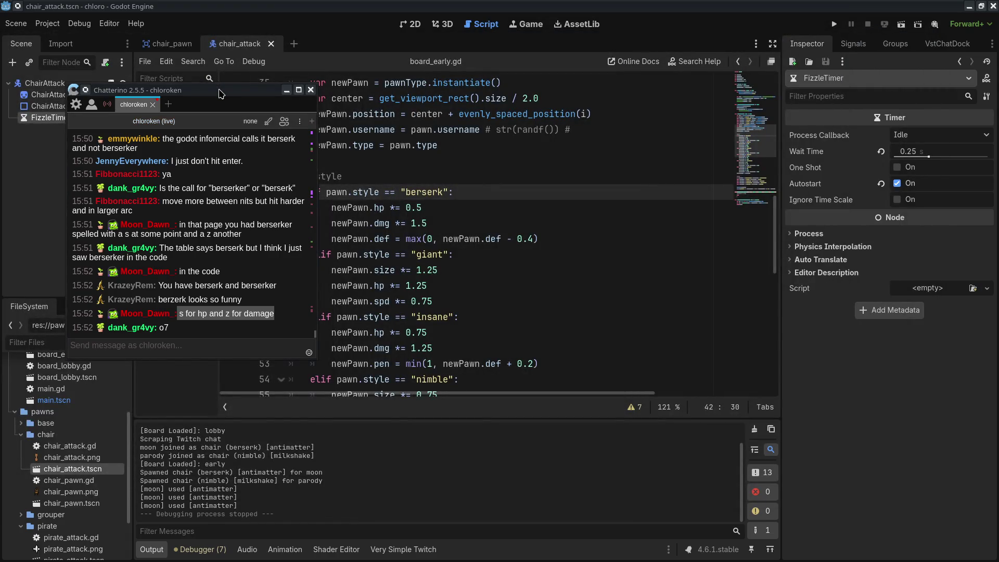
# Move the chat window aside and review the style code in board_early.gd.
pyautogui.moveTo(218, 94); pyautogui.dragTo(0, 97)
pyautogui.click(465, 213)
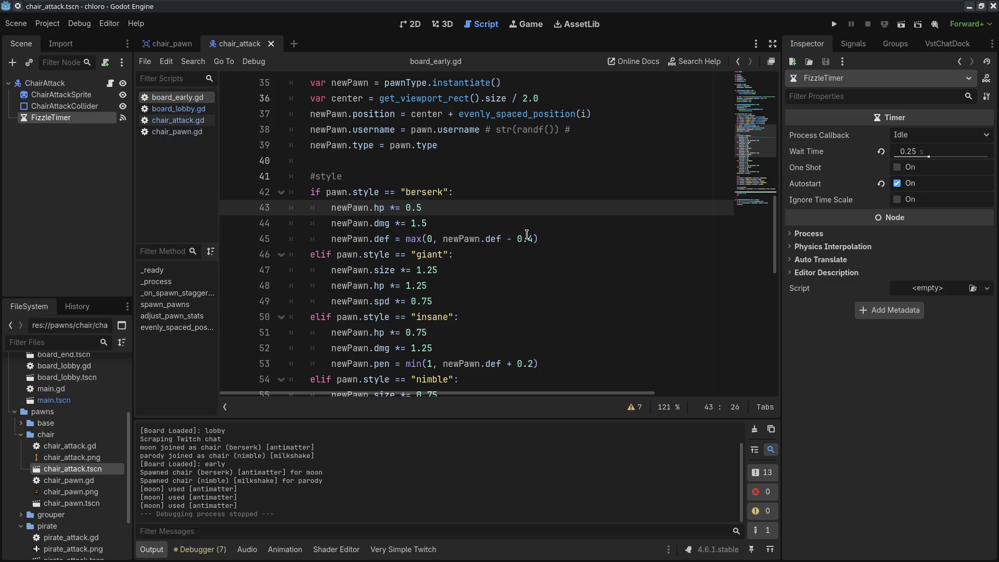
pyautogui.scroll(-8, 527, 234)
pyautogui.scroll(-3, 508, 319)
pyautogui.scroll(16, 499, 333)
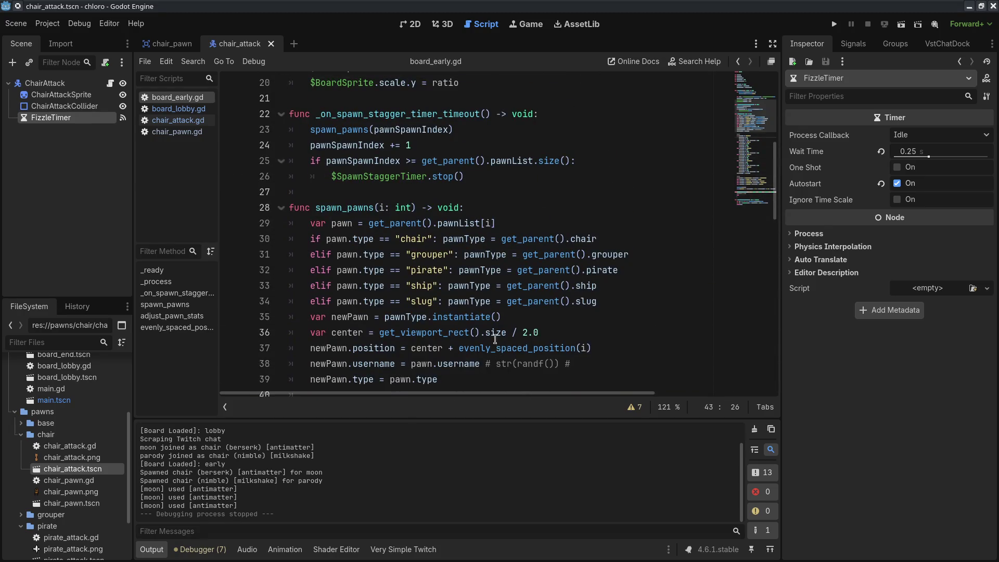
pyautogui.scroll(-16, 524, 274)
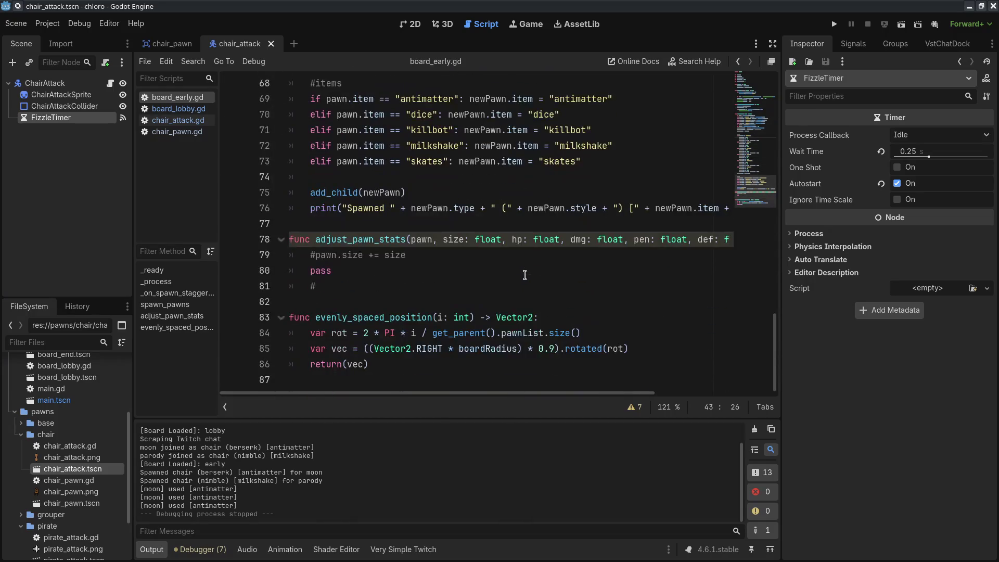
# In board_lobby.gd, shorten berserker to berserk in the lobby Styles text on line 29.
pyautogui.click(178, 108)
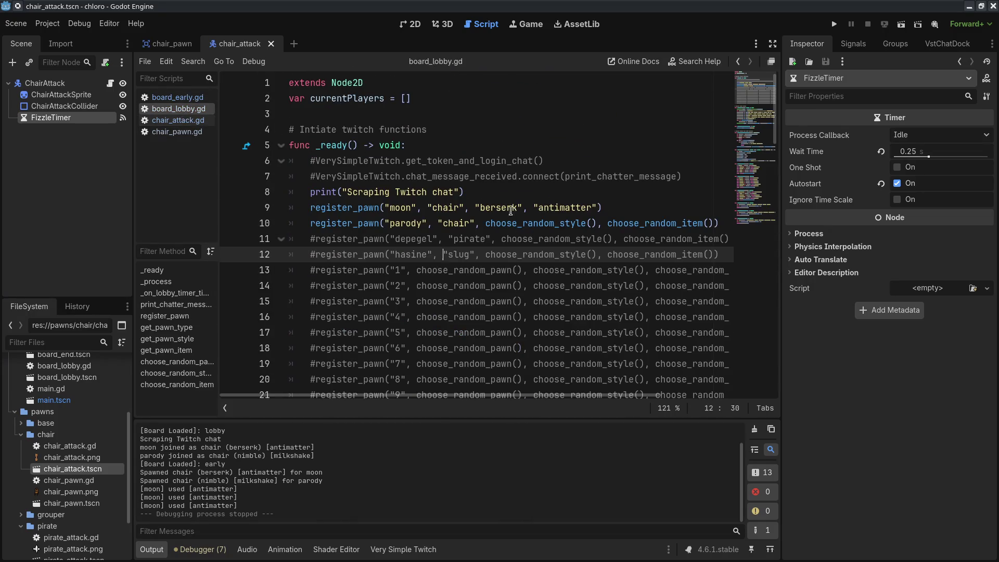
pyautogui.click(510, 210)
pyautogui.scroll(-8, 509, 187)
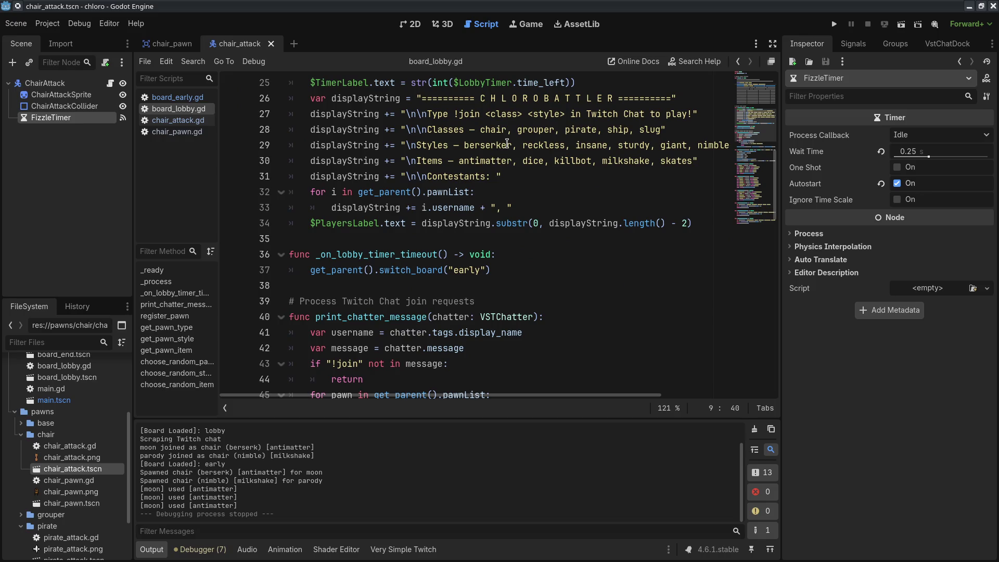
pyautogui.click(508, 145)
pyautogui.press('Delete')
pyautogui.press('BackSpace')
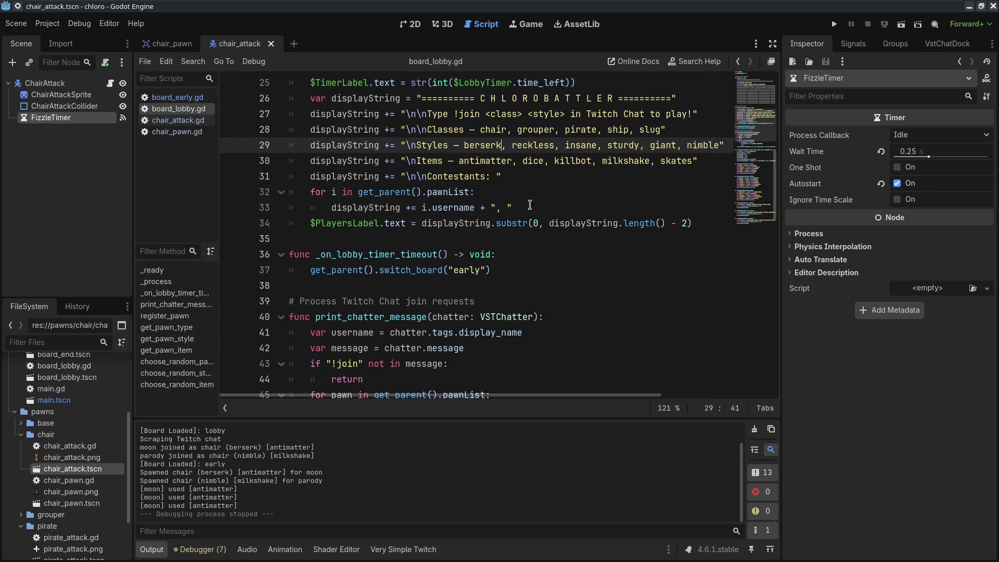
# Verify berserk is spelled consistently on line 69 and in the random style list.
pyautogui.scroll(-12, 518, 206)
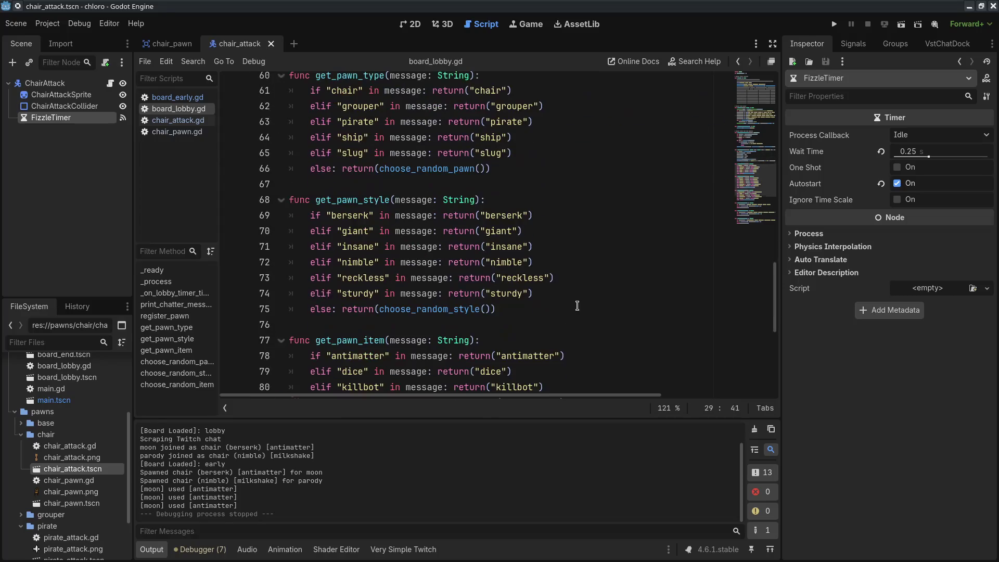
pyautogui.click(565, 211)
pyautogui.scroll(-6, 554, 250)
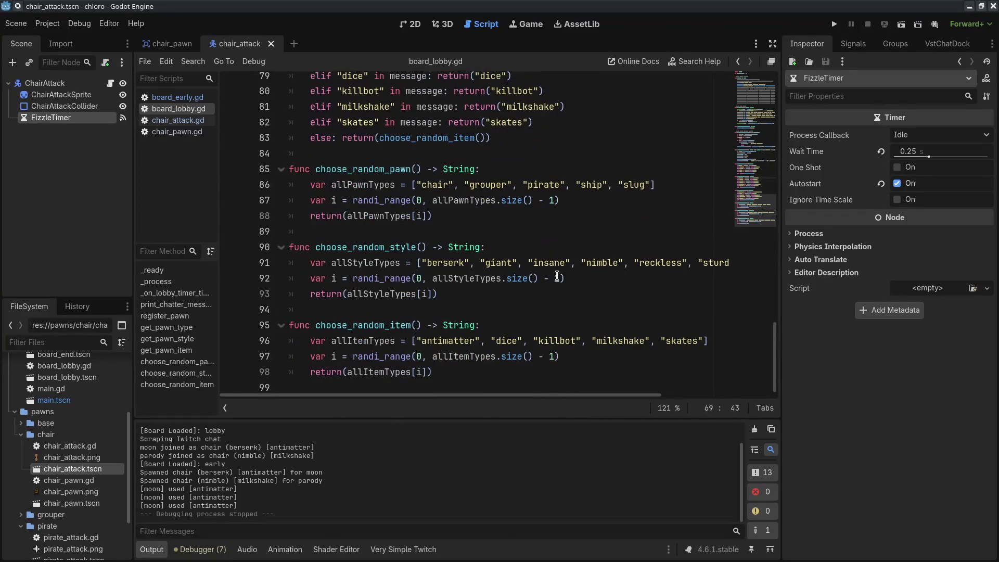
pyautogui.click(427, 258)
pyautogui.click(453, 257)
pyautogui.scroll(20, 516, 314)
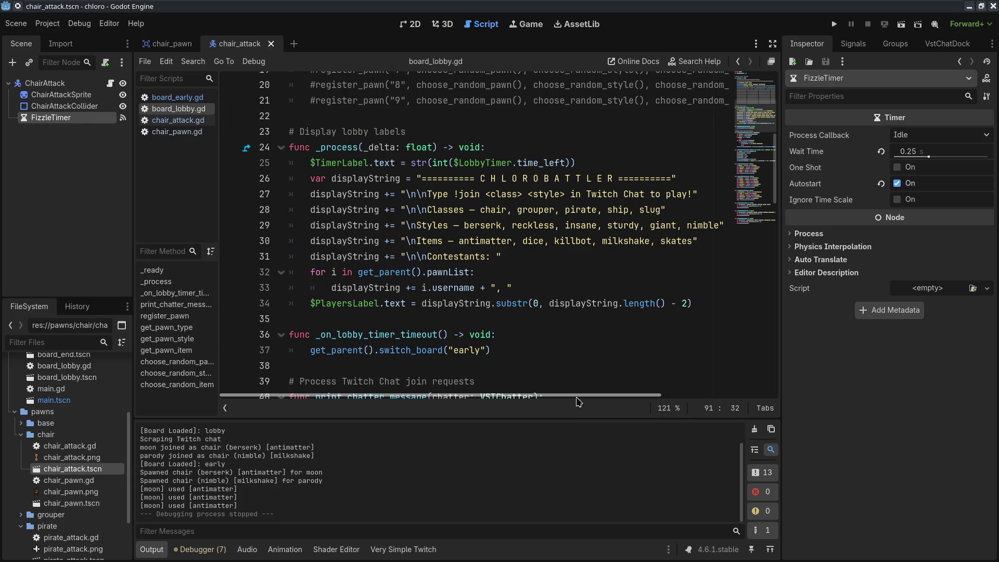
pyautogui.hscroll(5, 535, 393)
pyautogui.hscroll(-5, 535, 399)
# Slide the Chatterino window to the far left edge so board_lobby.gd is visible.
pyautogui.hotkey('alt', 'Tab')
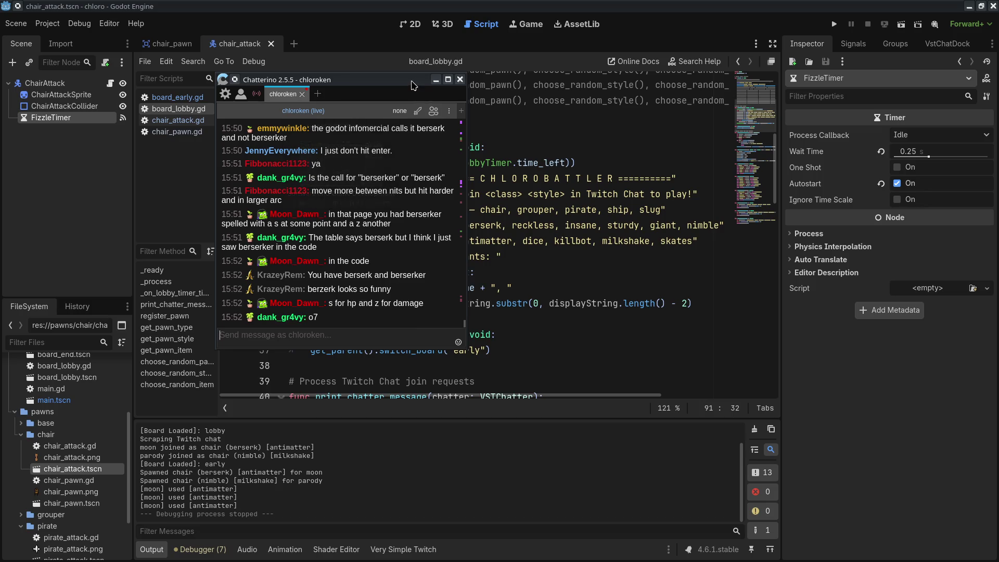
pyautogui.moveTo(410, 85); pyautogui.dragTo(0, 85)
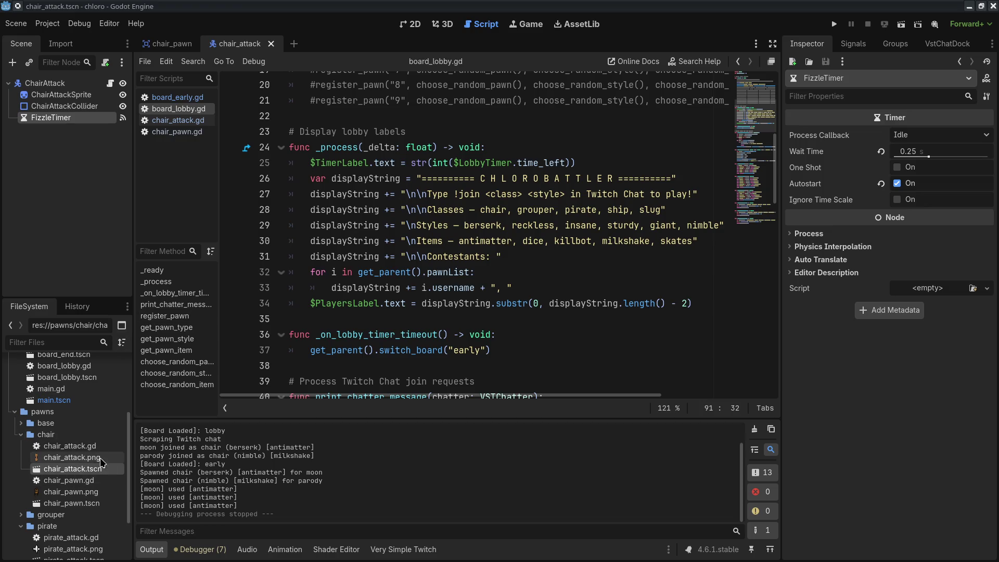
pyautogui.moveTo(96, 492)
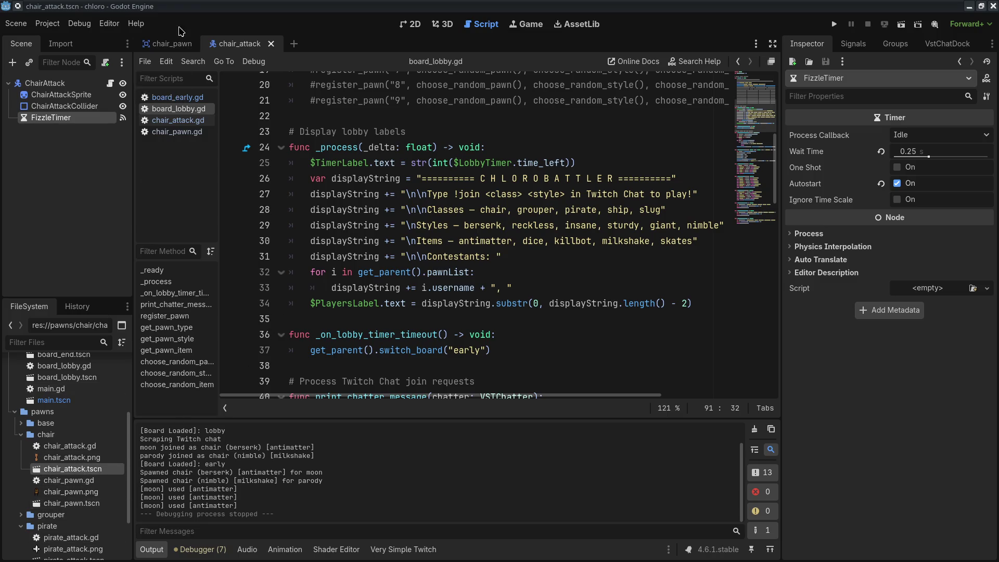
# Set the chair_pawn AttackStutterTimer wait time to 0.25 seconds.
pyautogui.click(167, 43)
pyautogui.click(59, 141)
pyautogui.click(925, 152)
pyautogui.write('25')
pyautogui.press('Return')
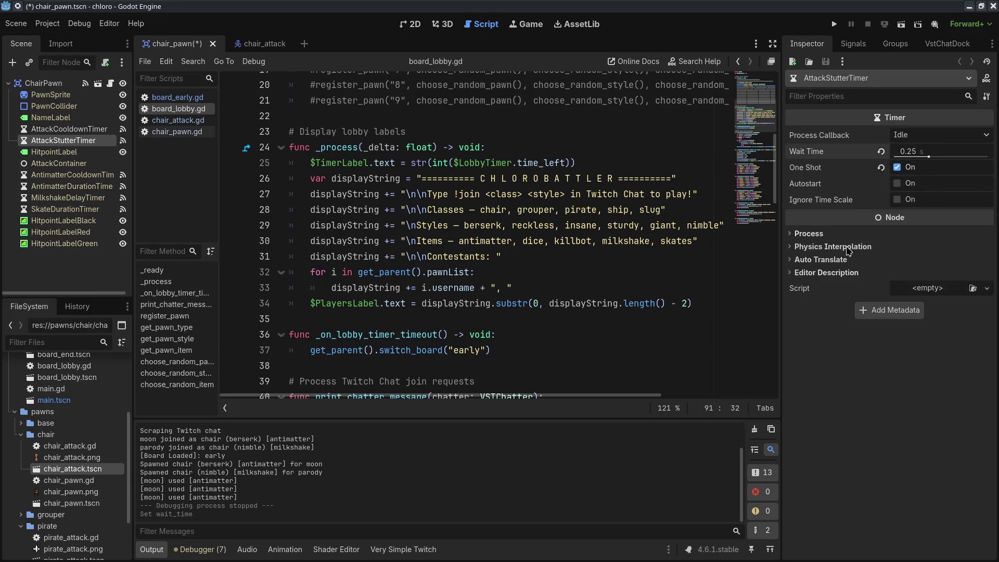
# Run a test match, switching to 16x speed and back, then stop it.
pyautogui.click(833, 24)
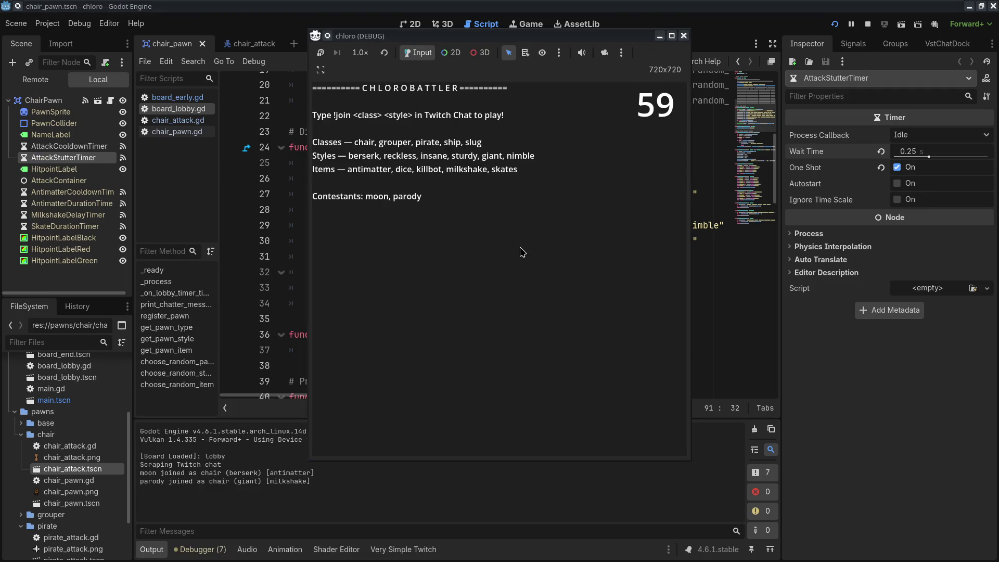
pyautogui.click(359, 53)
pyautogui.click(372, 217)
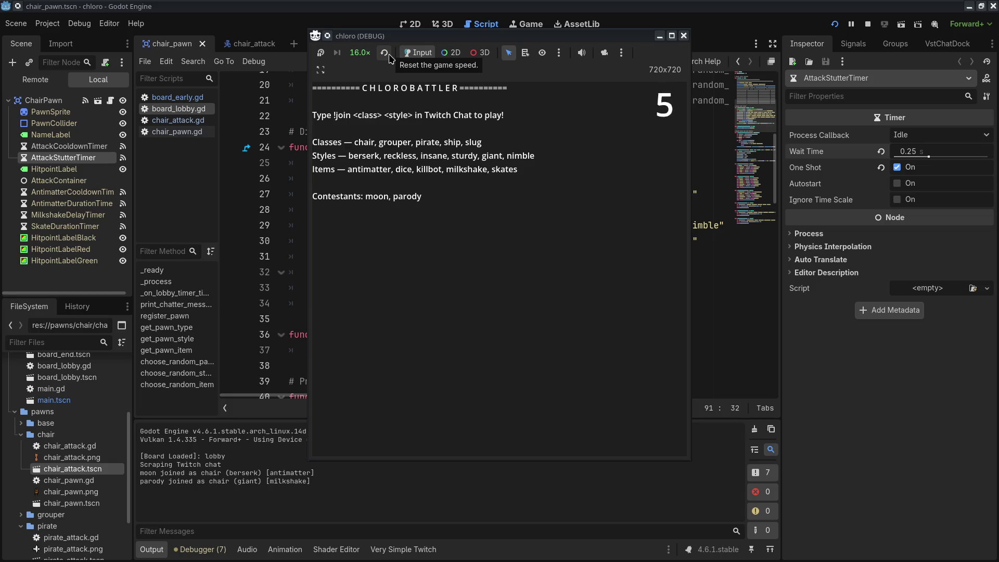
pyautogui.click(389, 59)
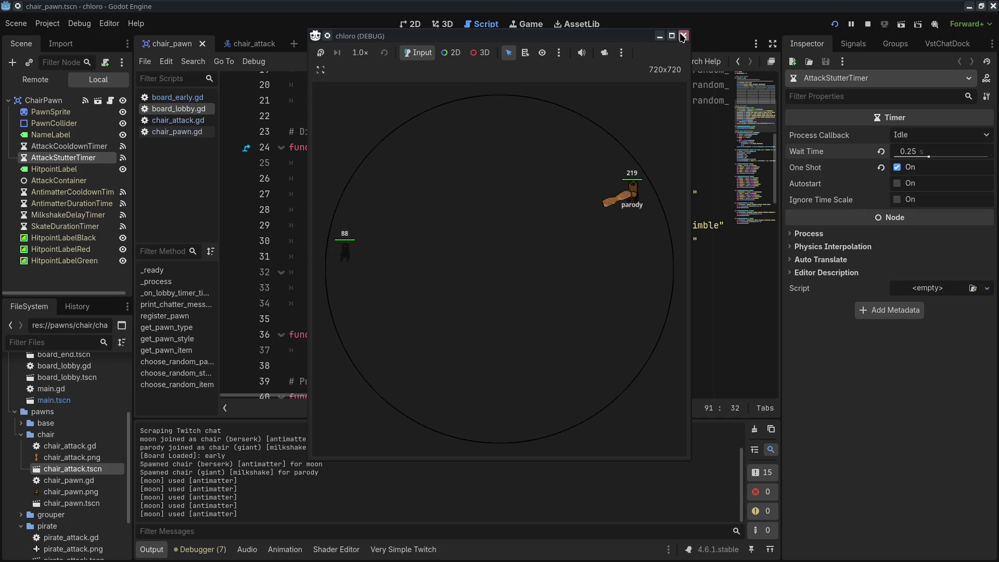
pyautogui.click(683, 37)
pyautogui.click(177, 132)
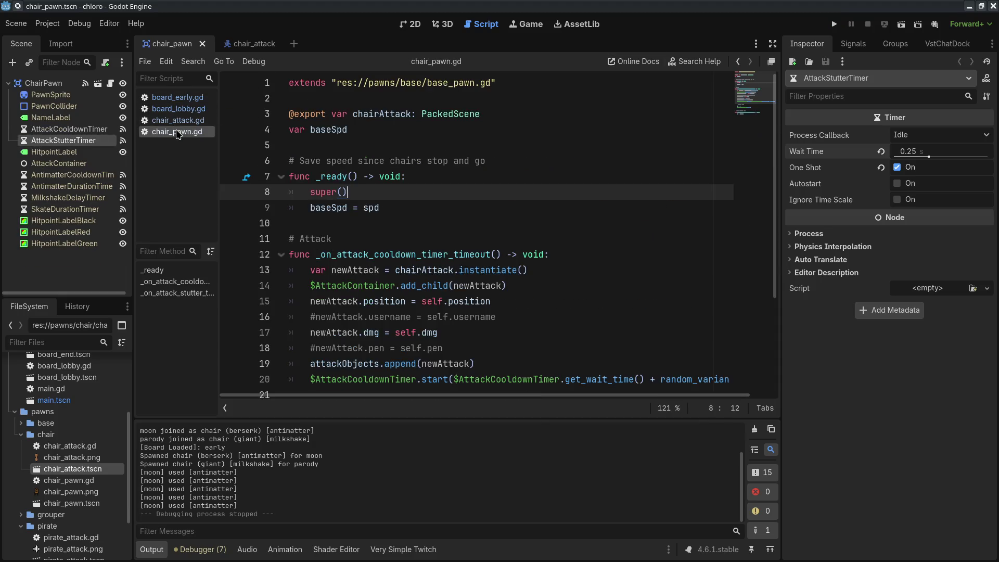
# Select the ChairPawn root node and lower its Dmg from 60 to 50.
pyautogui.click(179, 123)
pyautogui.click(240, 44)
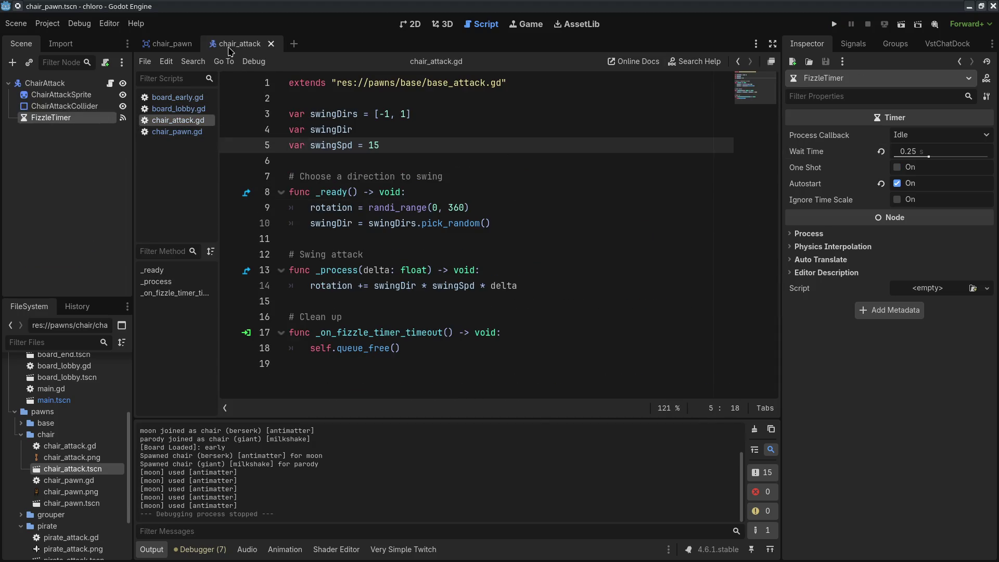
pyautogui.click(52, 84)
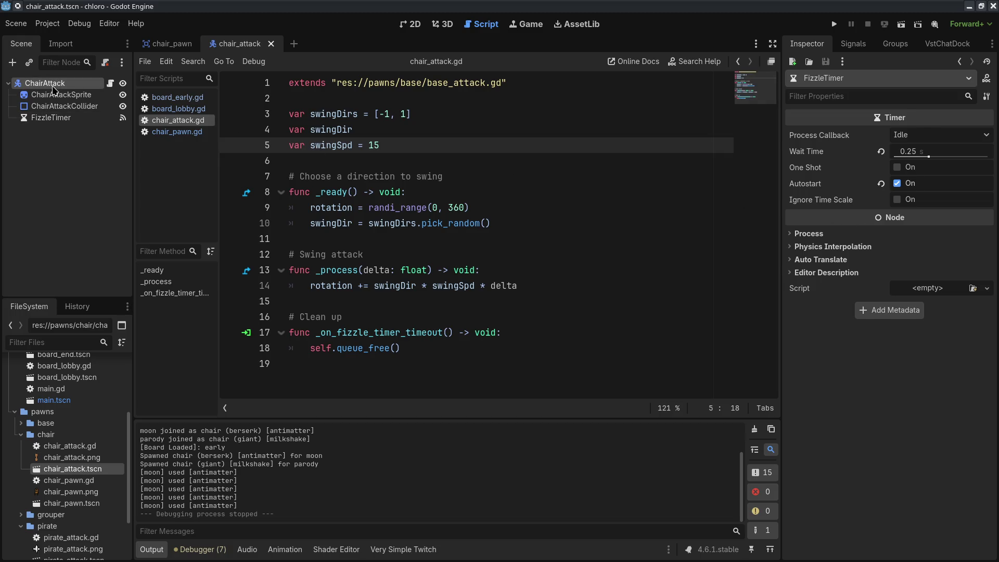
pyautogui.click(166, 43)
pyautogui.click(44, 83)
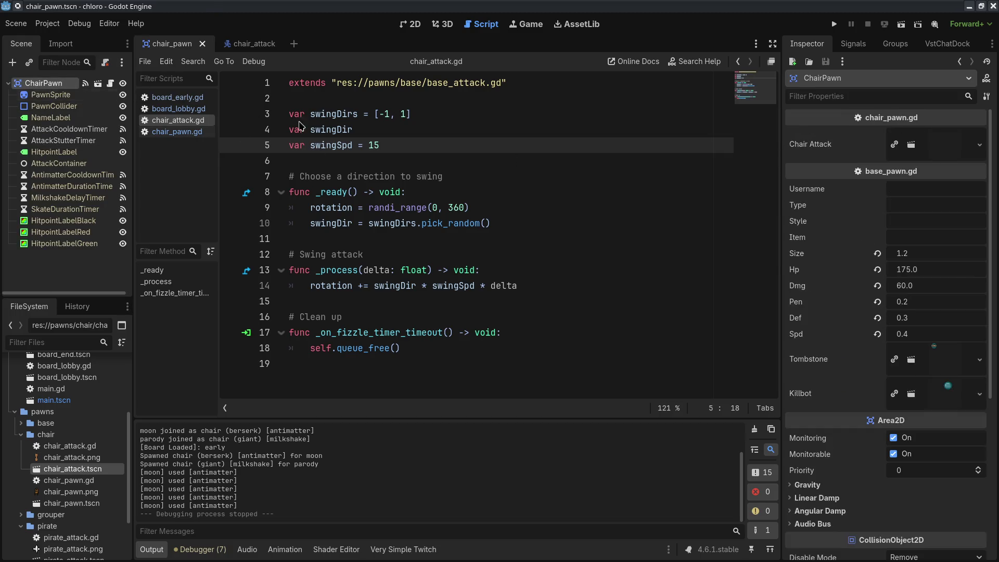
pyautogui.click(935, 284)
pyautogui.write('50')
pyautogui.press('Return')
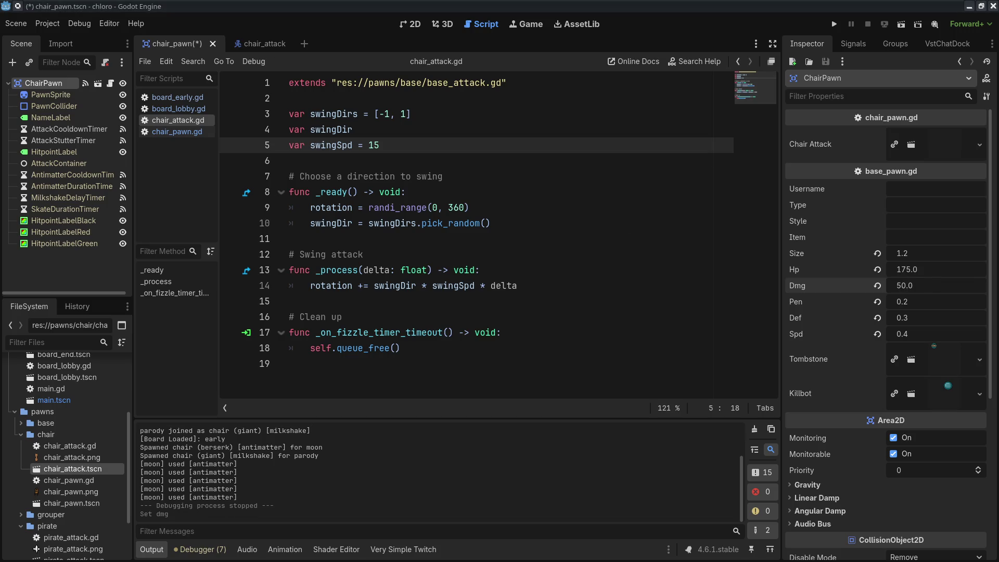
pyautogui.hotkey('alt', 'Tab')
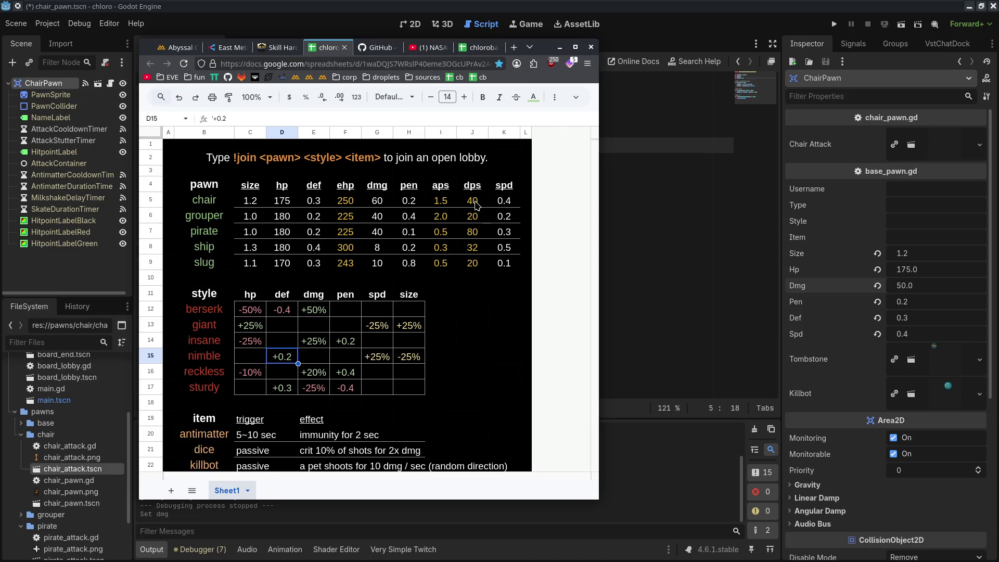
# Check the chair's spd in K5, then minimize the spreadsheet window.
pyautogui.click(504, 203)
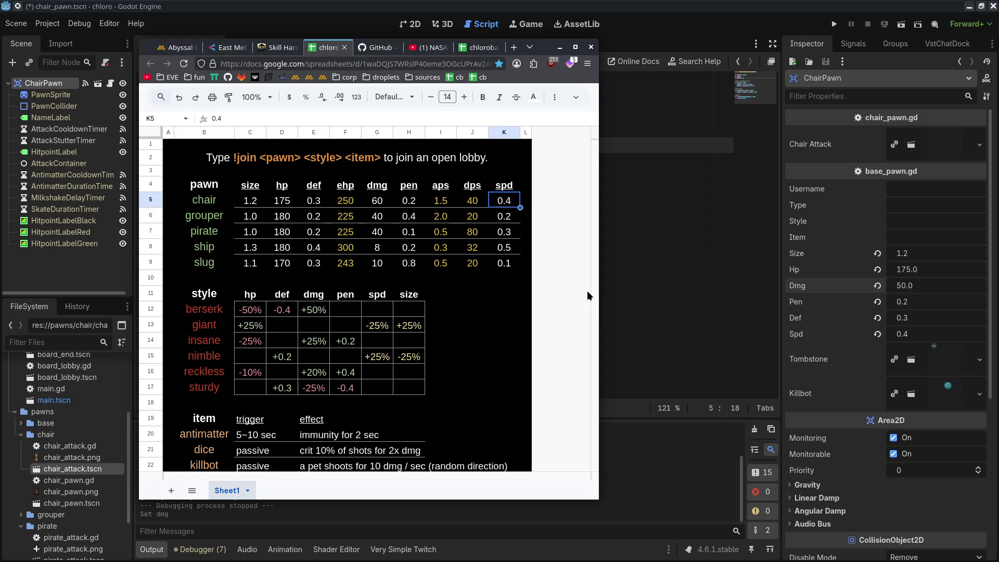
pyautogui.click(560, 46)
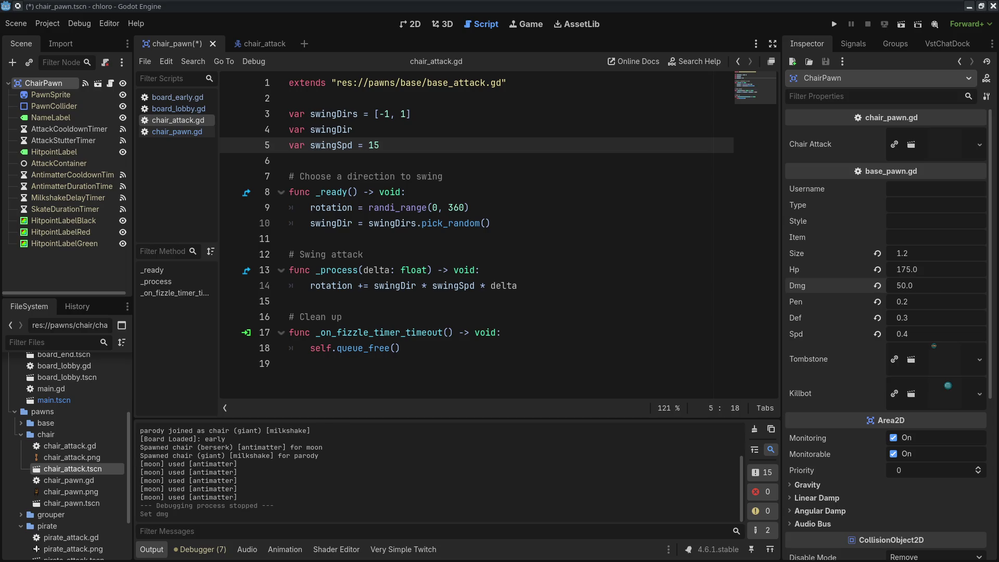
# Inspect the AttackCooldownTimer and AttackStutterTimer settings, then reselect the ChairPawn root.
pyautogui.click(78, 129)
pyautogui.click(83, 141)
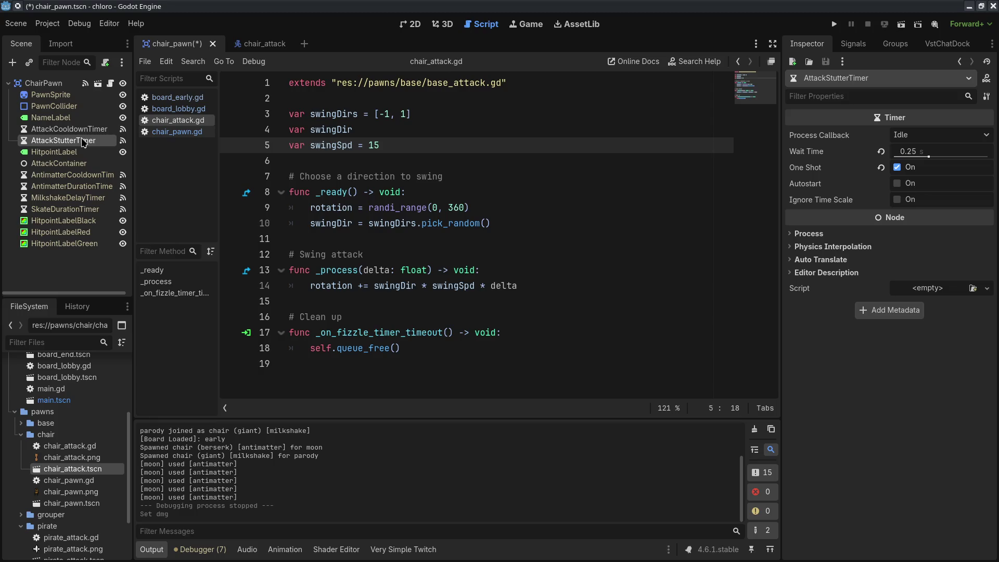
pyautogui.click(44, 83)
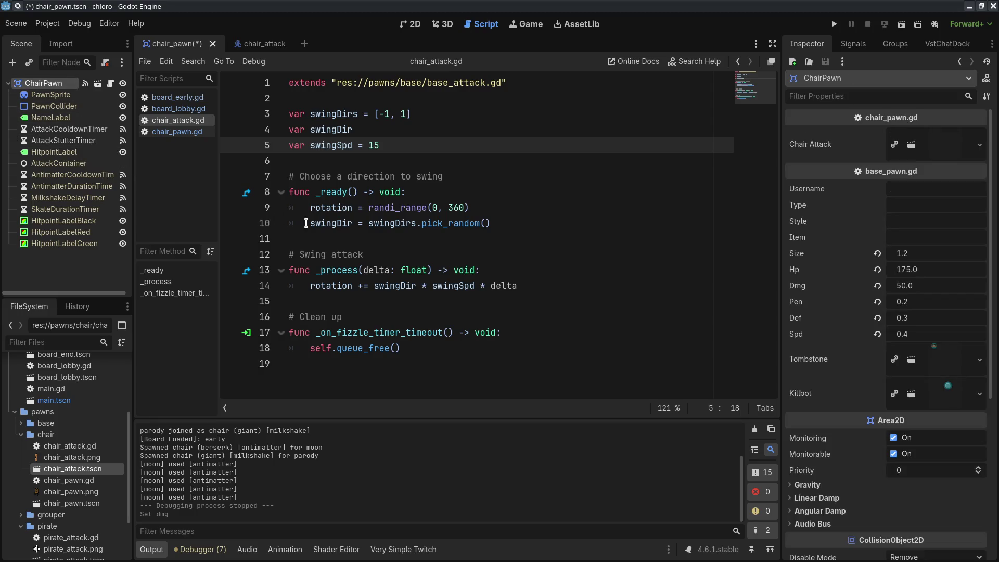
# Review the stutter timer start on line 24 of chair_pawn.gd and the cooldown wait time, then return to the sheet.
pyautogui.click(196, 133)
pyautogui.scroll(-3, 492, 266)
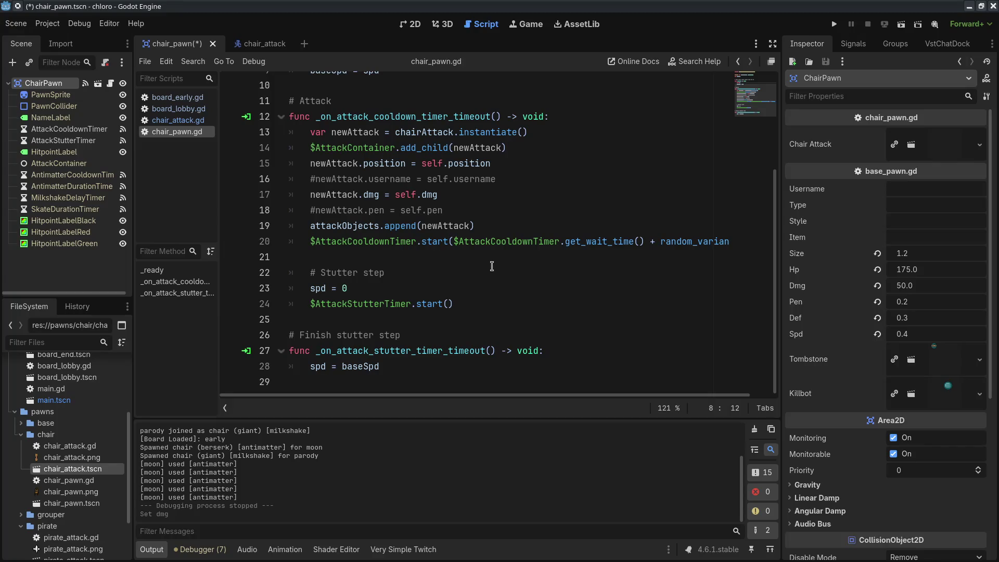
pyautogui.click(483, 303)
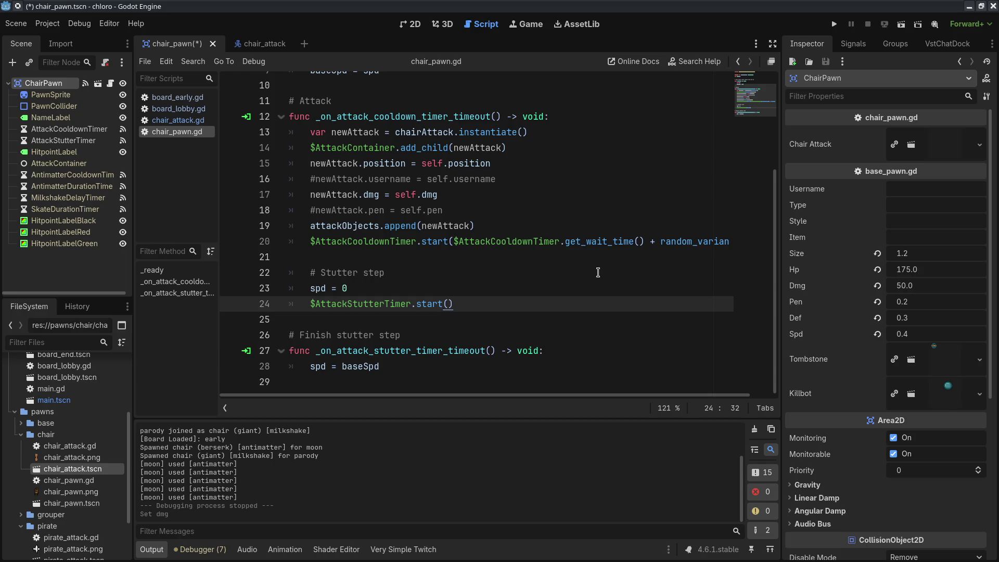
pyautogui.click(80, 130)
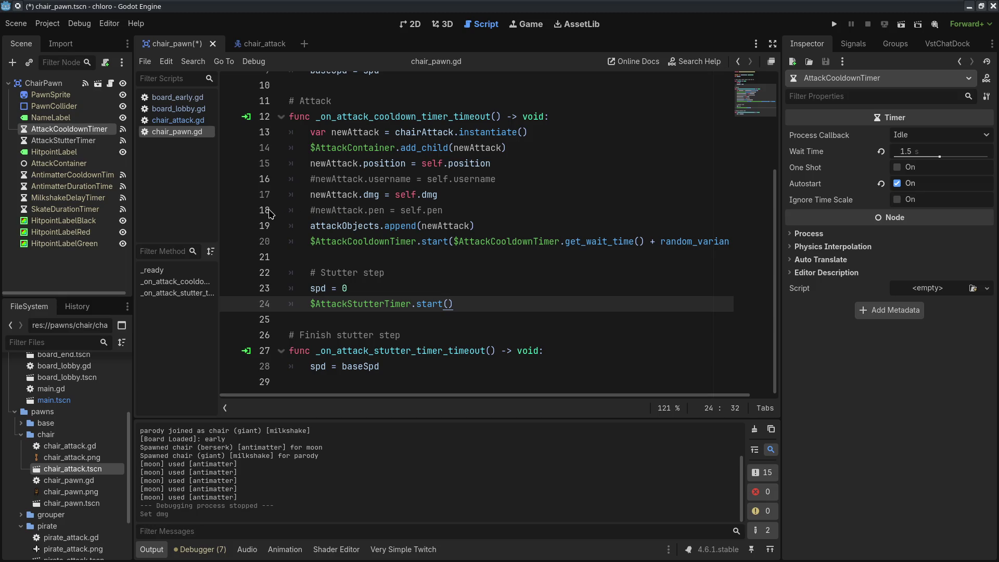
pyautogui.hotkey('alt', 'Tab')
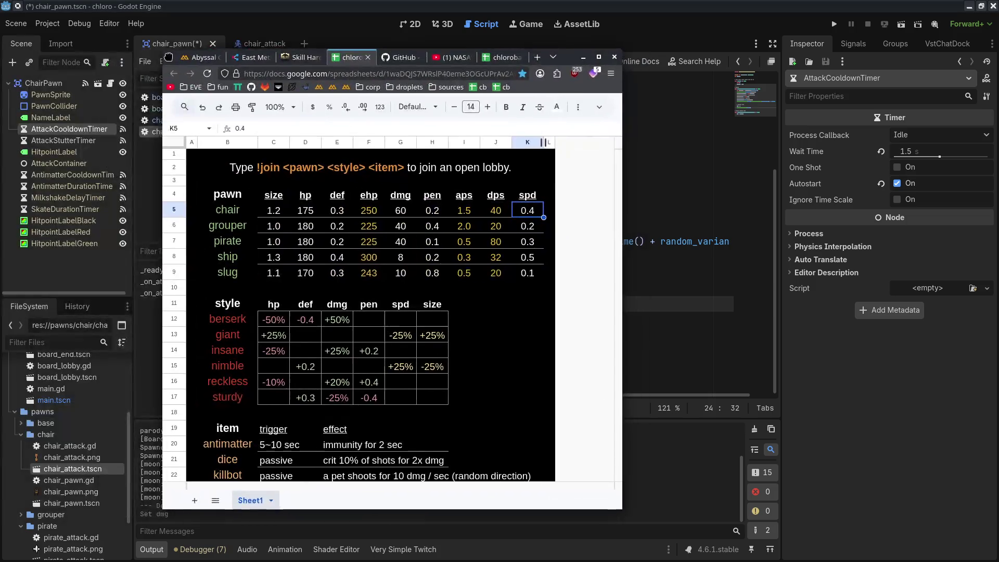
# Change the chair's dmg in G5 to 50, then minimize the browser.
pyautogui.click(414, 202)
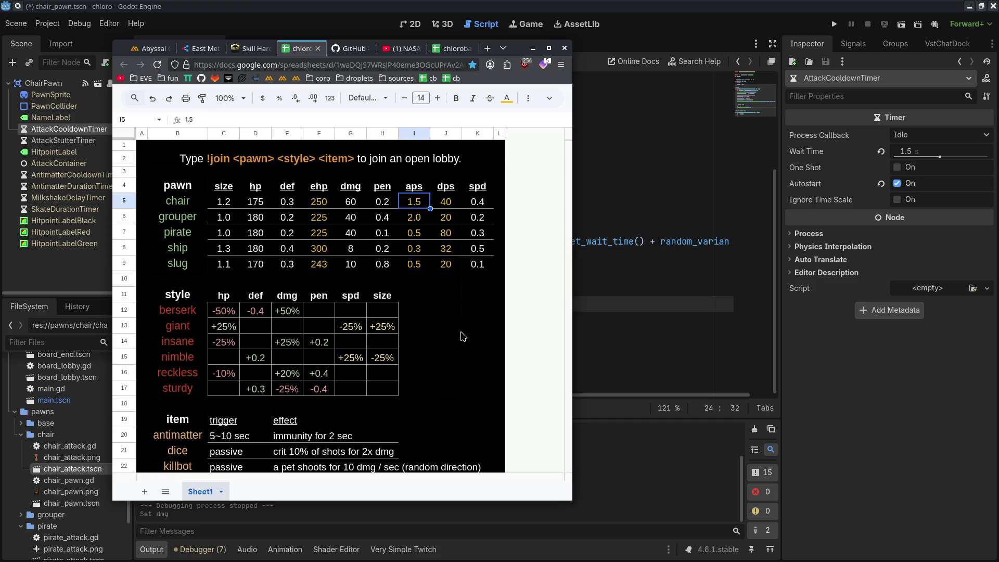
pyautogui.click(347, 200)
pyautogui.write('50')
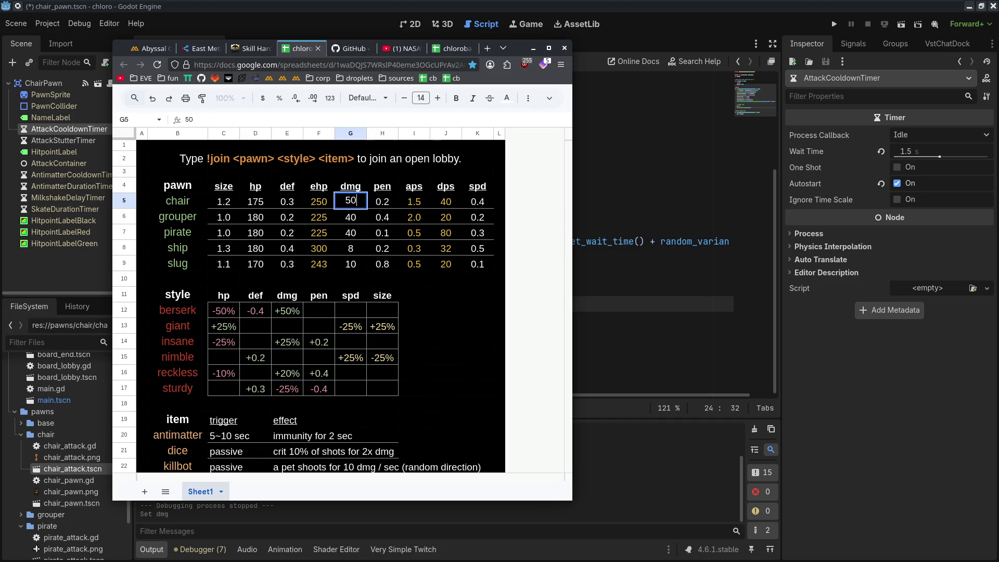
pyautogui.click(452, 281)
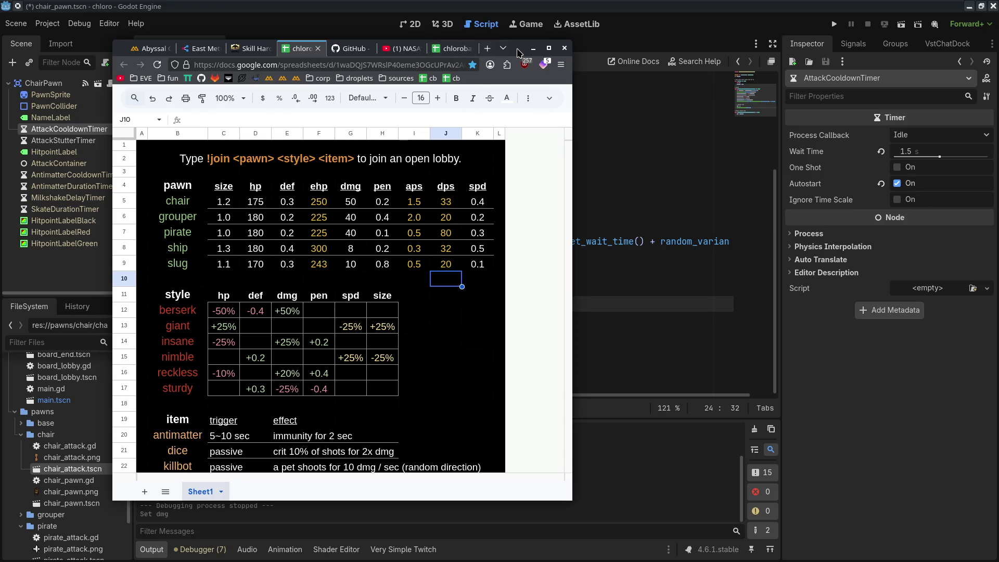
pyautogui.click(532, 48)
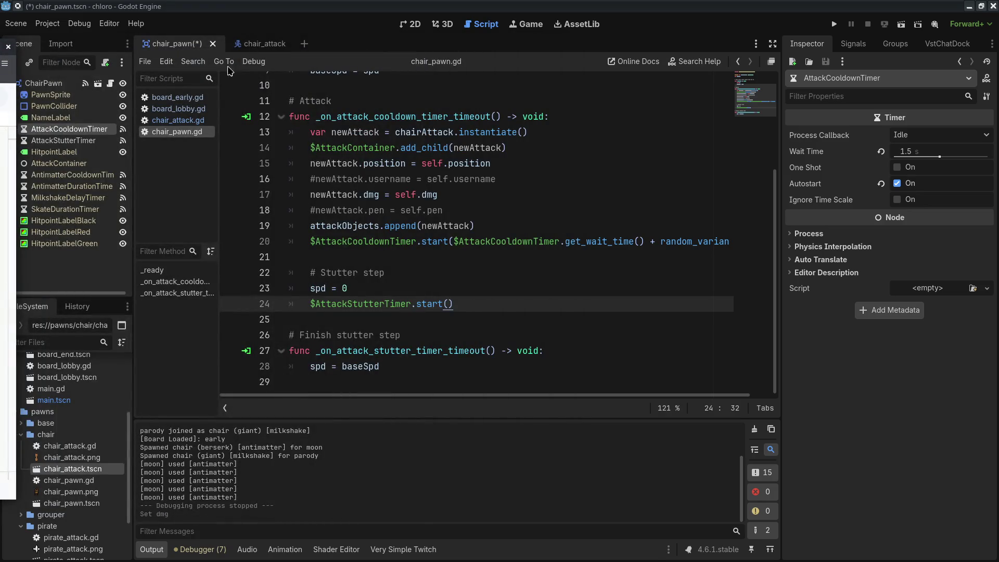
# Save chair_pawn, set ChairPawn's Dmg back to 60, and save again.
pyautogui.click(918, 153)
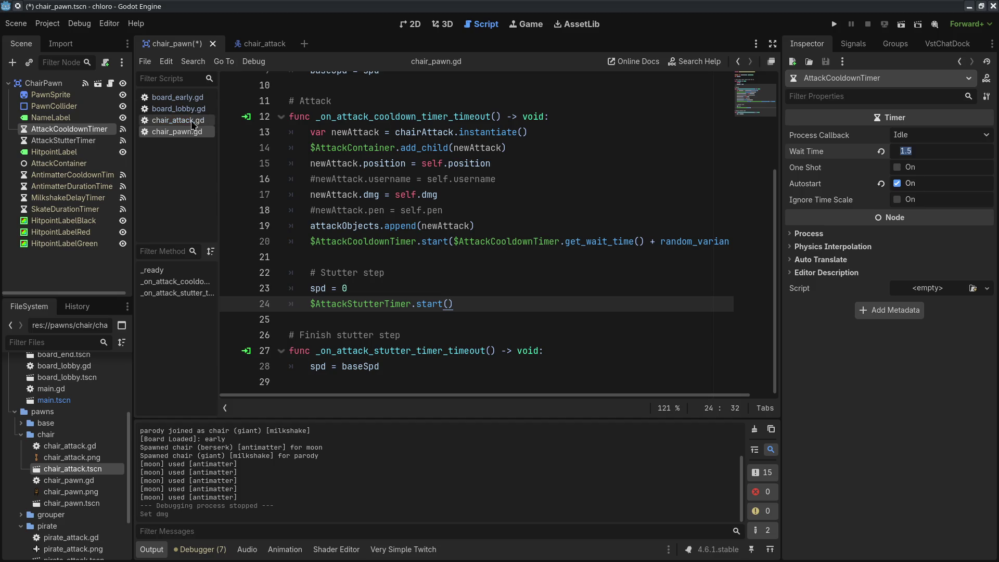
pyautogui.hotkey('ctrl', 's')
pyautogui.click(44, 83)
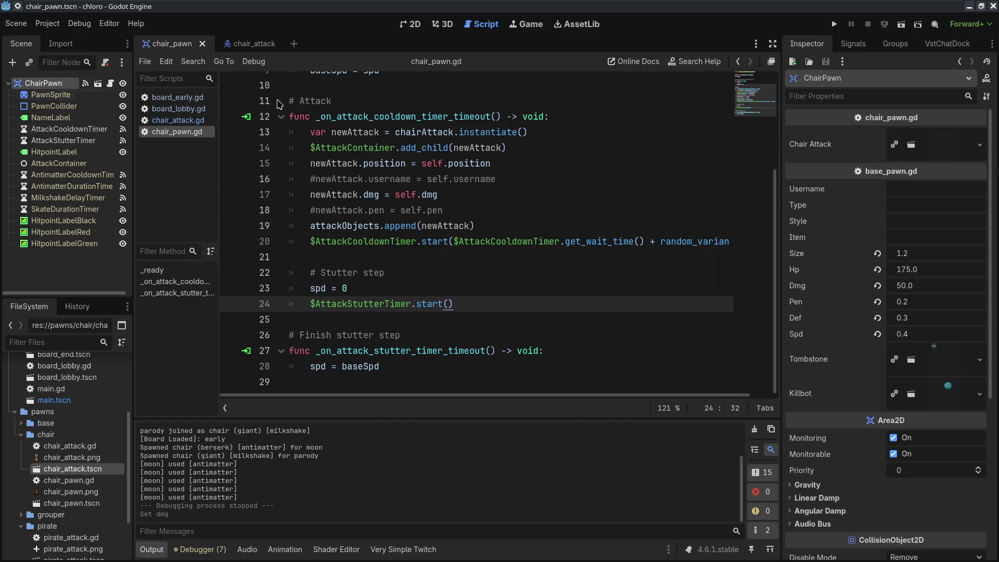
pyautogui.click(930, 286)
pyautogui.write('60')
pyautogui.press('Return')
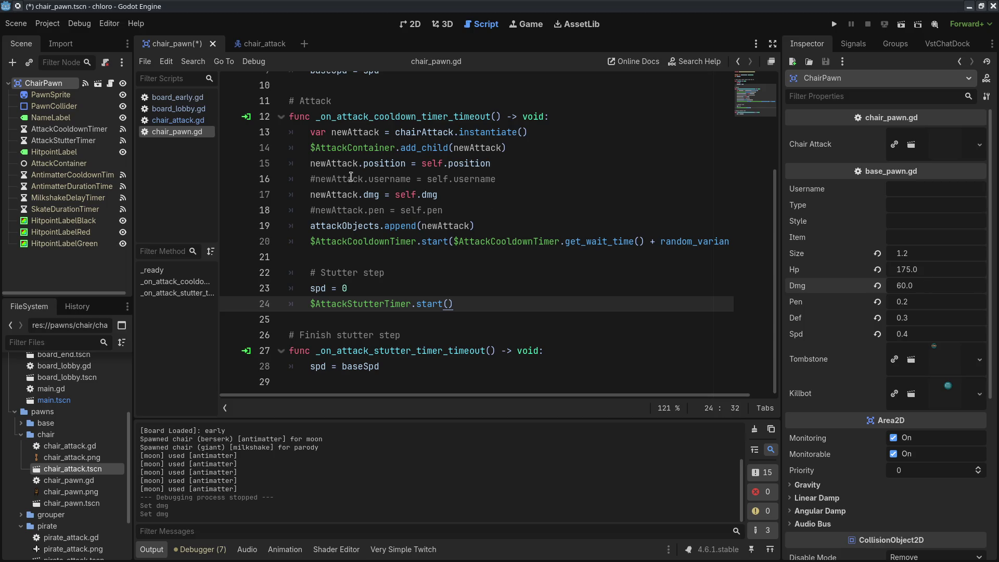
pyautogui.hotkey('ctrl', 's')
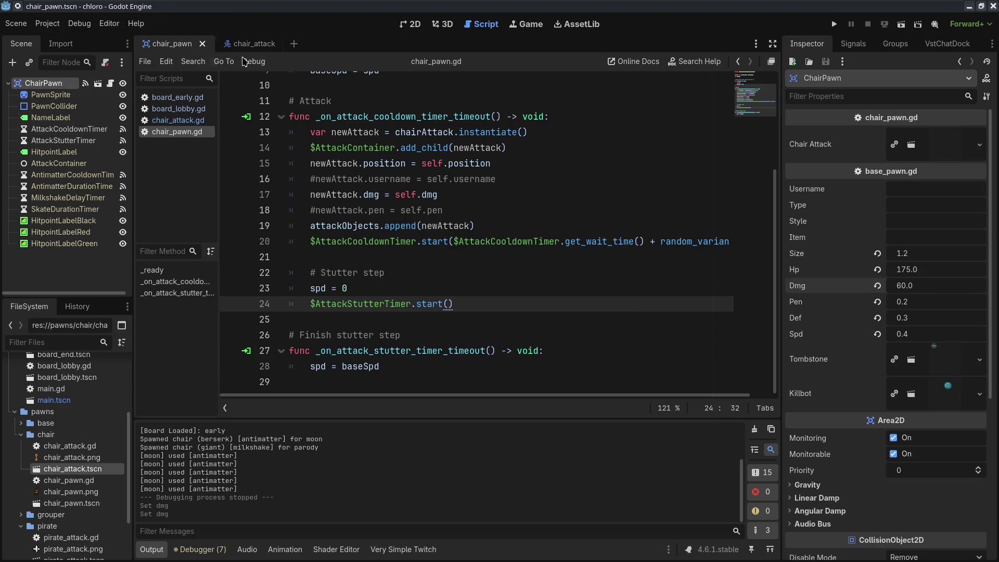
# Open chair_attack.gd and the chair_attack scene, selecting its FizzleTimer node.
pyautogui.click(182, 125)
pyautogui.click(242, 44)
pyautogui.click(51, 117)
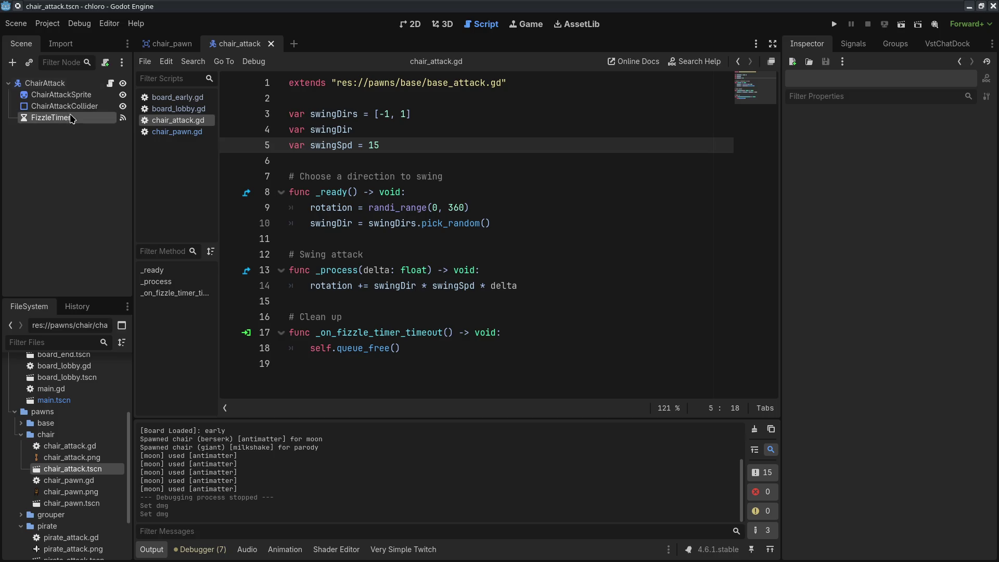
# Set the FizzleTimer wait time to 0.5, then 0.25, and save the chair_attack scene.
pyautogui.click(908, 151)
pyautogui.write('0.5')
pyautogui.press('Return')
pyautogui.click(923, 157)
pyautogui.write('0.25')
pyautogui.press('Return')
pyautogui.hotkey('ctrl', 's')
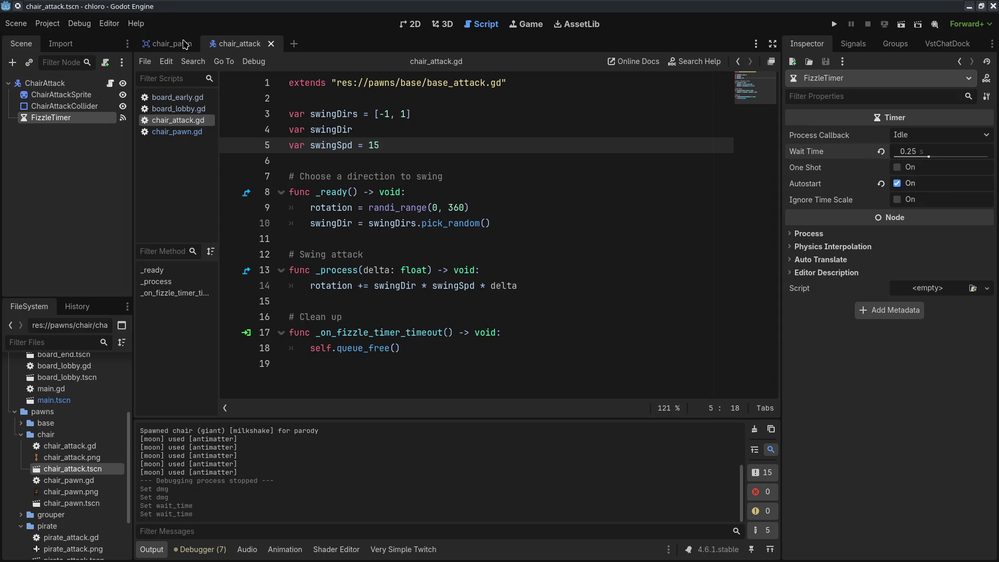
# Set the chair_pawn AttackStutterTimer wait time to 0.5, then switch to Chatterino.
pyautogui.click(172, 44)
pyautogui.click(75, 141)
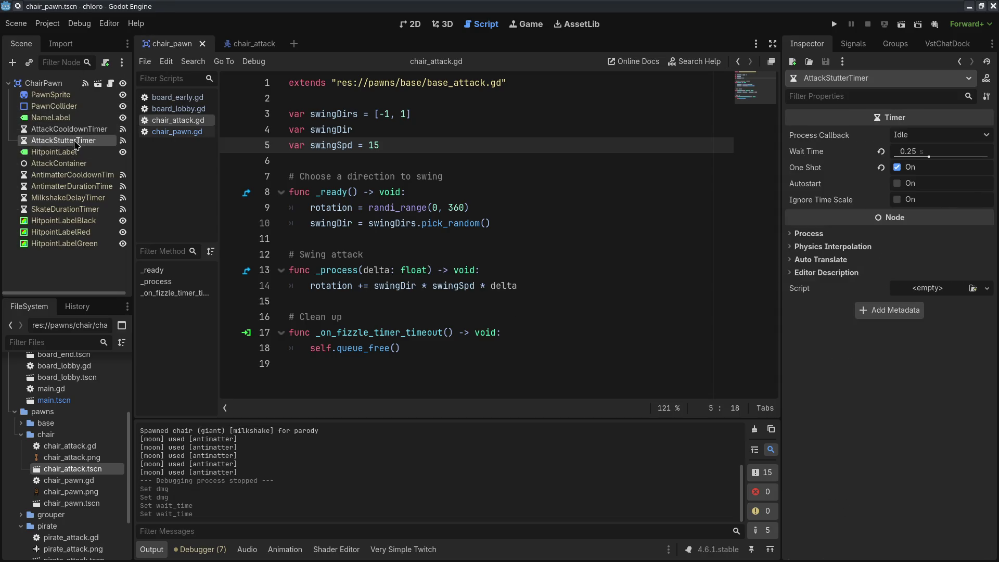
pyautogui.click(924, 155)
pyautogui.write('0.5')
pyautogui.press('Return')
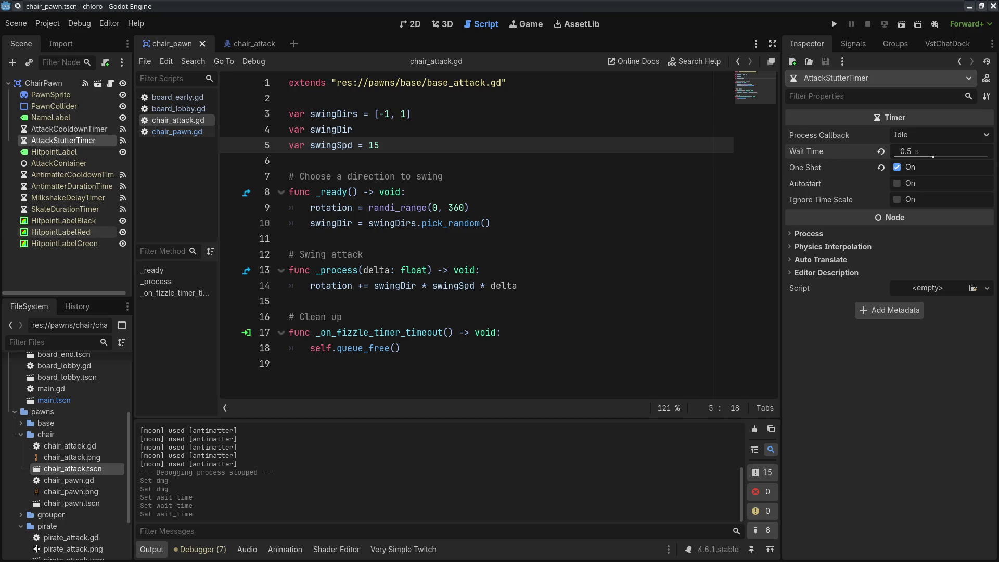
pyautogui.hotkey('alt', 'Tab')
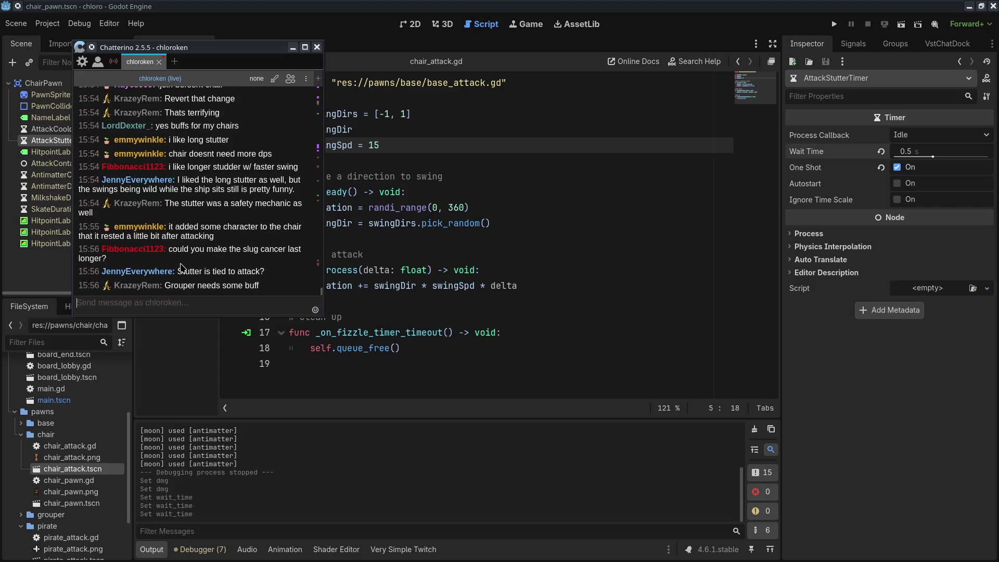
# View the channel's stream info, then switch to the pawn stat spreadsheet.
pyautogui.moveTo(295, 87)
pyautogui.hotkey('alt', 'Tab')
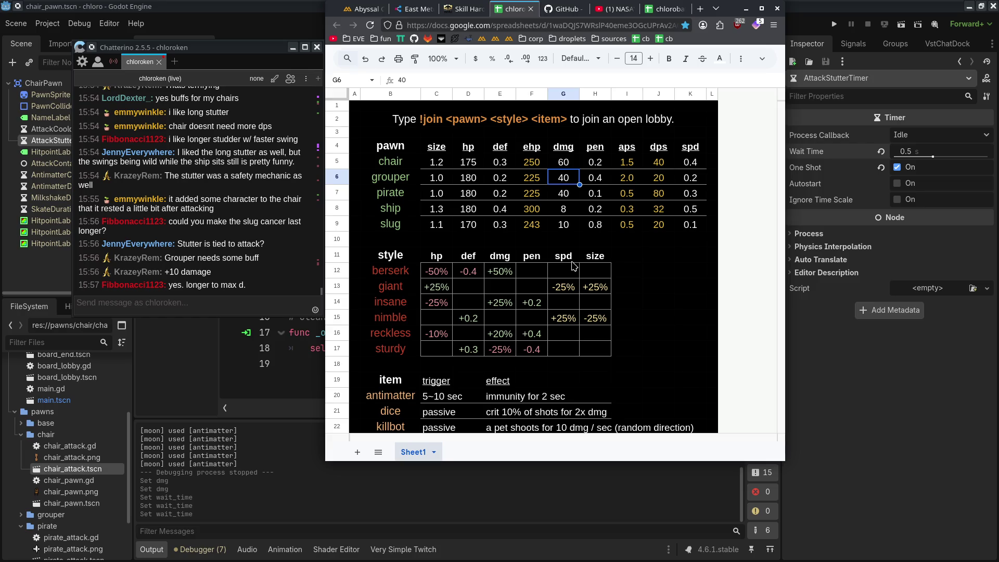
# Set grouper's hp in D6 to 190.
pyautogui.click(400, 176)
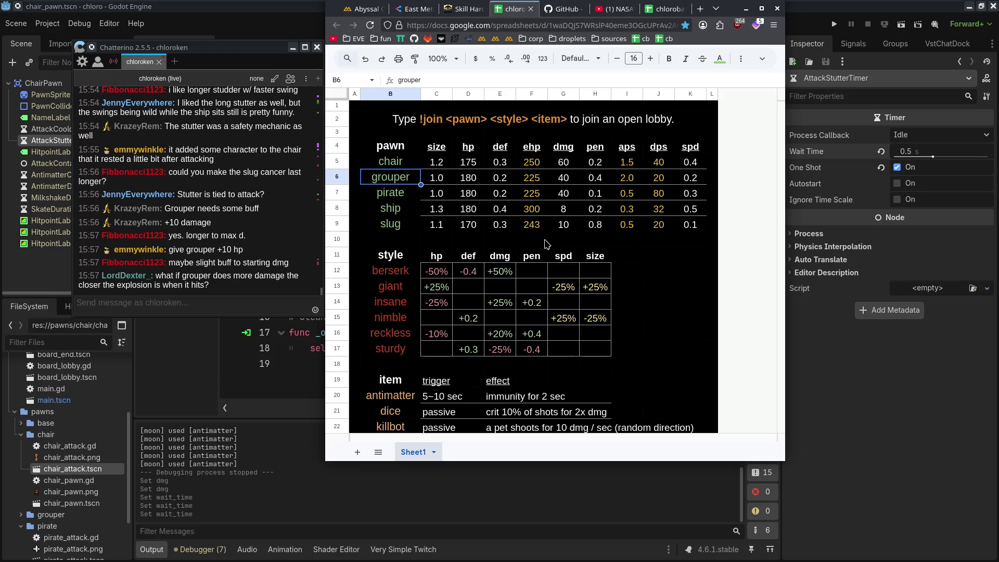
pyautogui.click(222, 287)
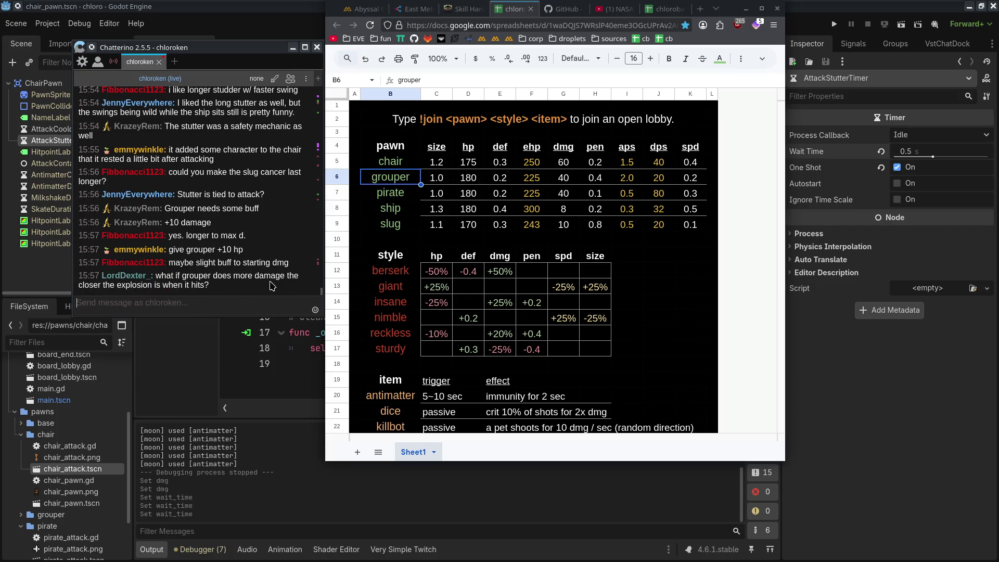
pyautogui.click(564, 182)
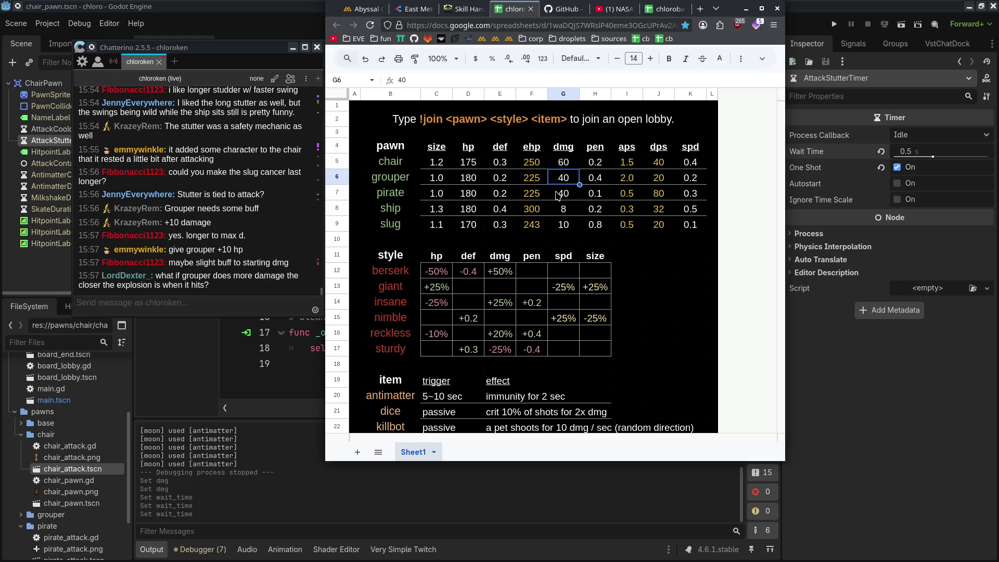
pyautogui.press('Left')
pyautogui.press('Left')
pyautogui.press('Left')
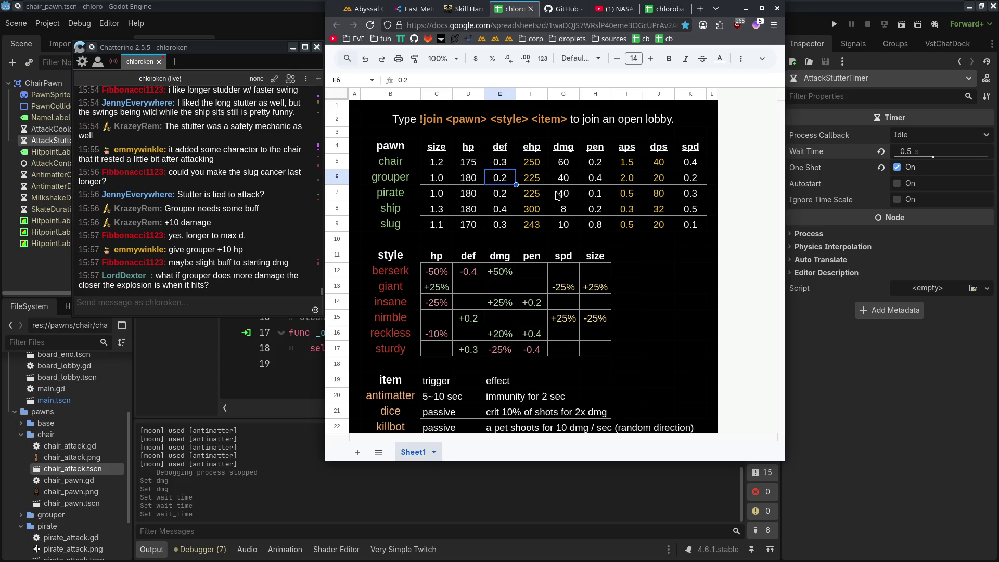
pyautogui.press('Right')
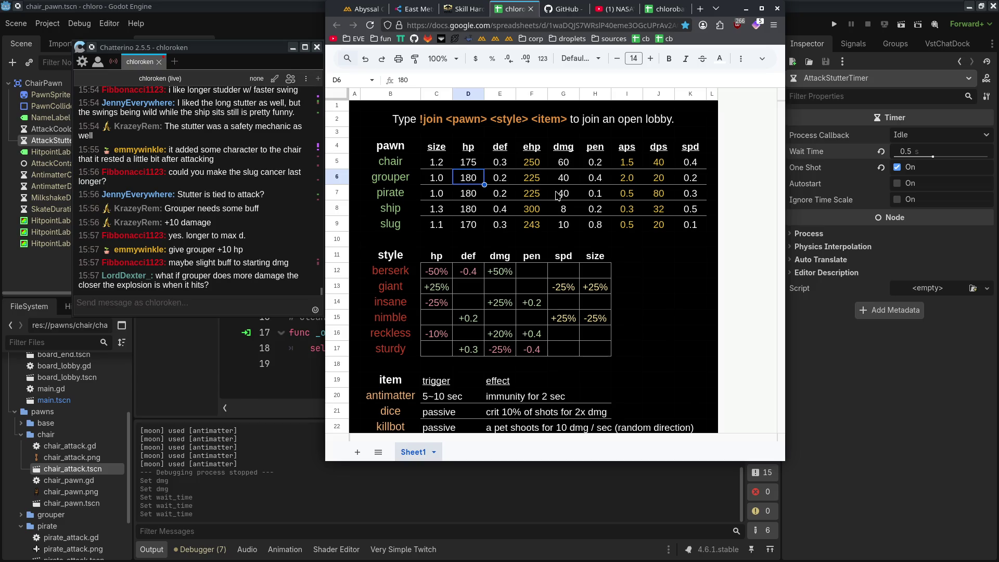
pyautogui.write('190')
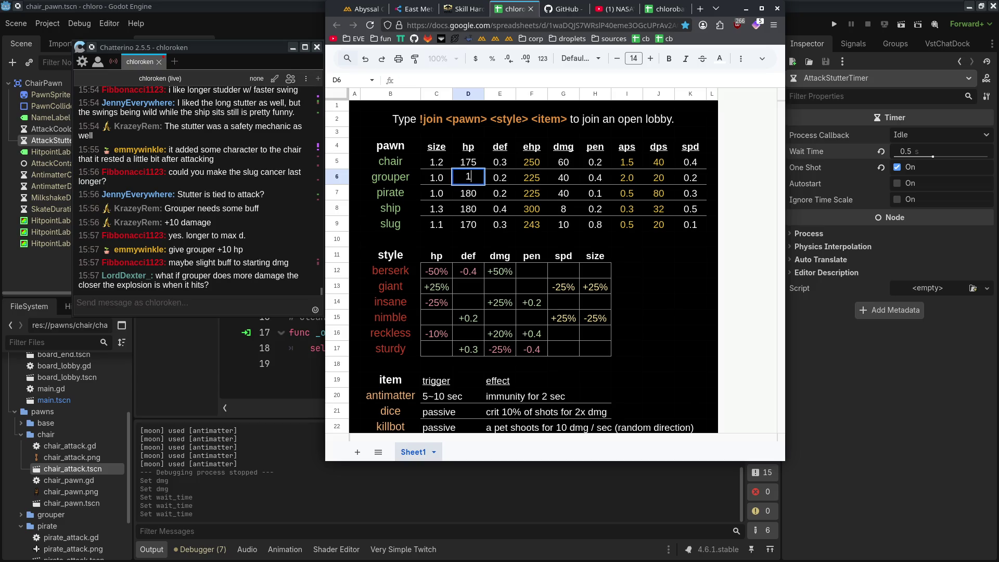
pyautogui.press('Return')
# Set grouper's dmg in G6 to 45, then hide the spreadsheet and chat windows.
pyautogui.click(468, 178)
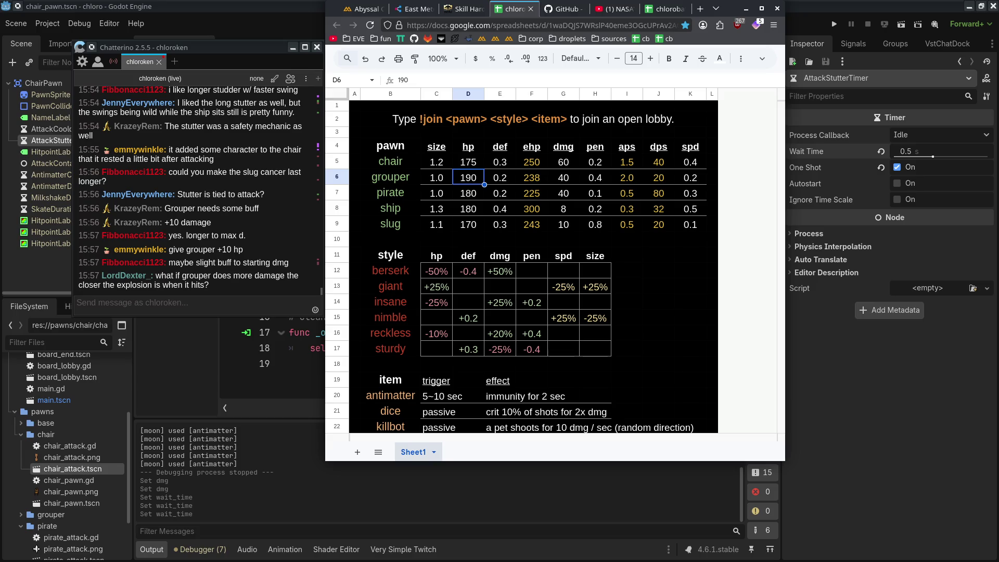
pyautogui.press('Right')
pyautogui.press('Right')
pyautogui.press('Right')
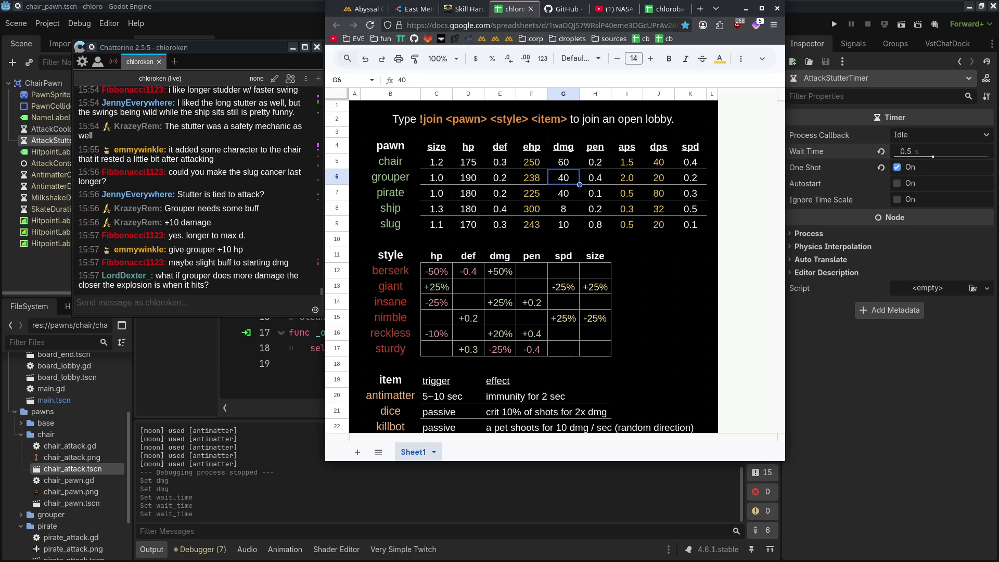
pyautogui.write('45')
pyautogui.press('Return')
pyautogui.press('Up')
pyautogui.click(746, 8)
pyautogui.click(292, 47)
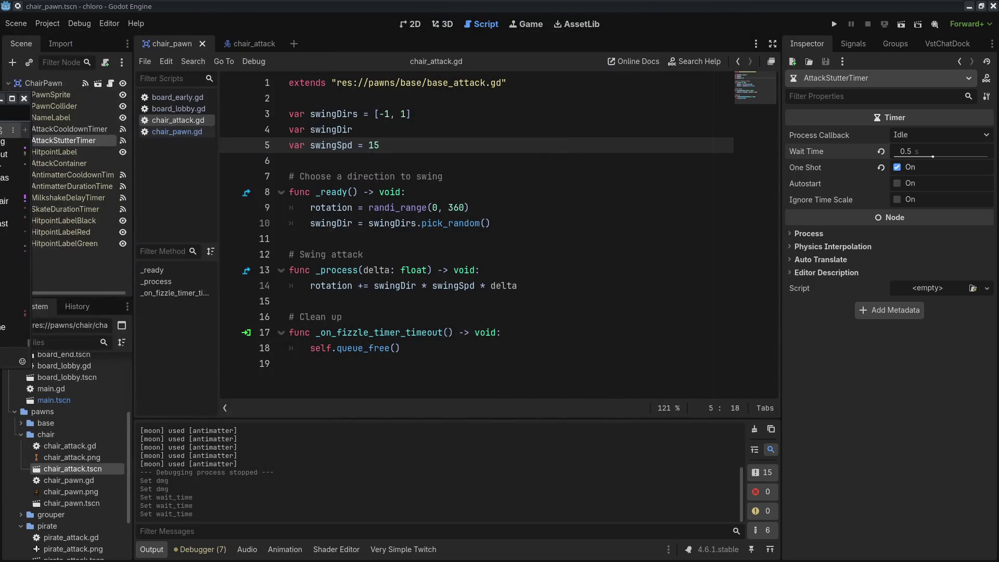
# Close the chair_pawn and chair_attack scene tabs and bring back the stat sheet.
pyautogui.click(202, 44)
pyautogui.click(208, 44)
pyautogui.scroll(-3, 78, 458)
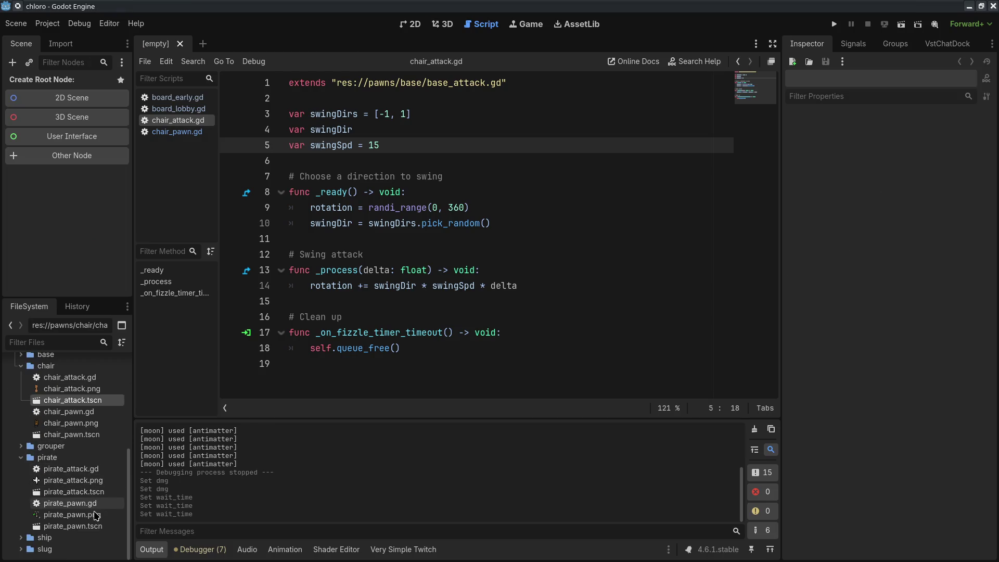
pyautogui.hotkey('alt', 'Tab')
# Change pirate's dmg in G7 to 50.
pyautogui.click(302, 255)
pyautogui.write('50')
pyautogui.press('Return')
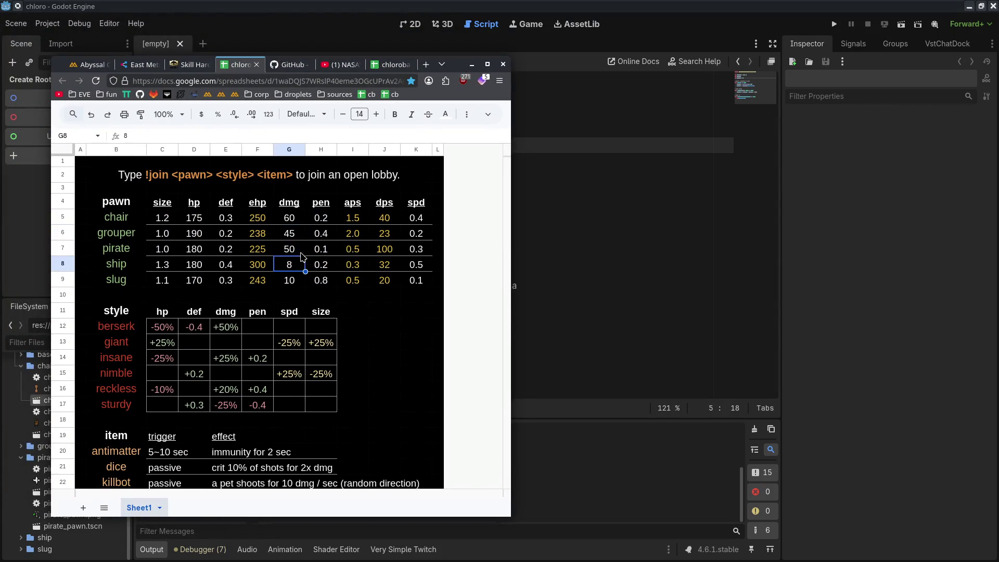
# Set pirate's aps in I7 to 0.75, check the dps formula in J7 reads 67, then minimize the browser.
pyautogui.click(370, 253)
pyautogui.write('0.25')
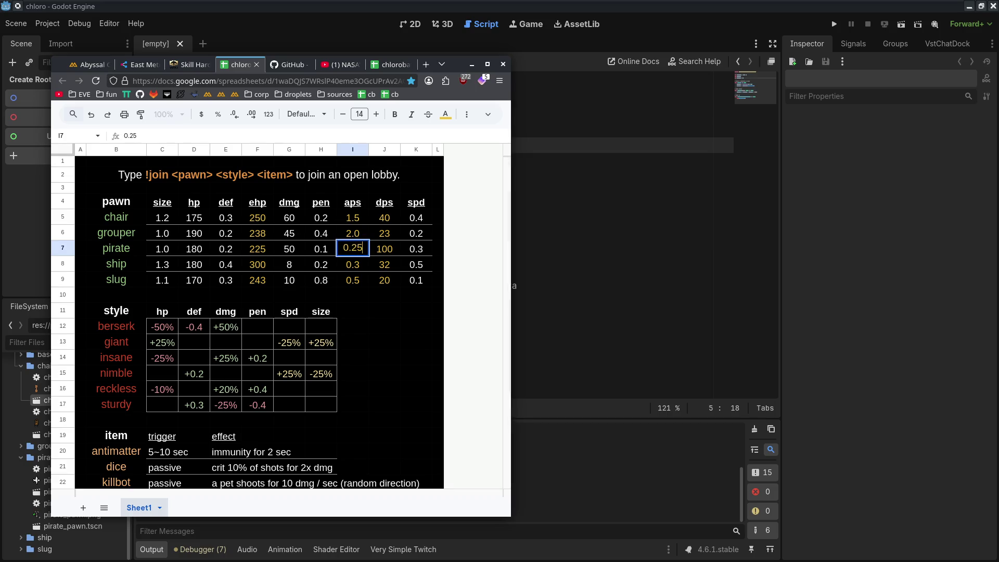
pyautogui.hotkey('ctrl', 'a')
pyautogui.write('0')
pyautogui.press('Return')
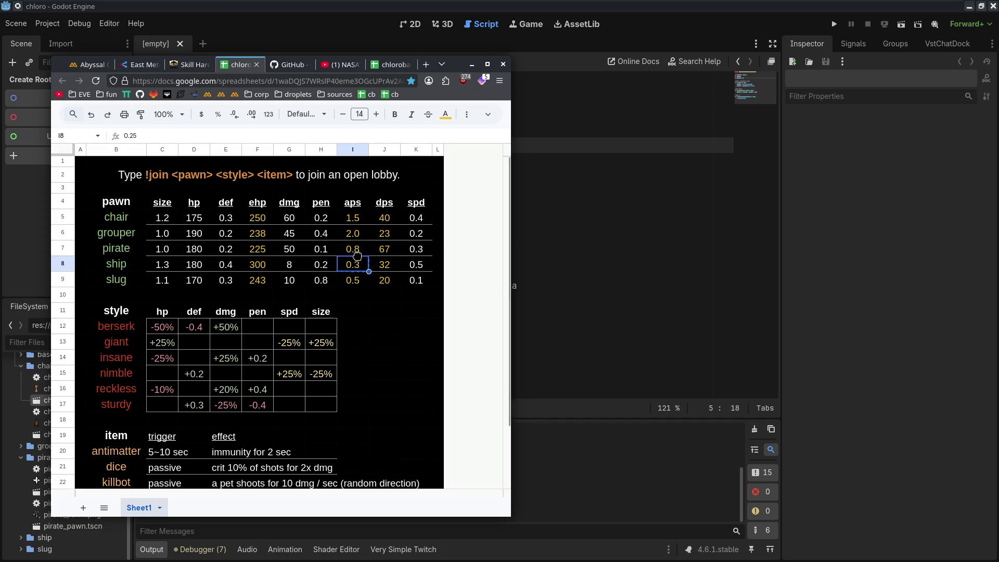
pyautogui.click(353, 249)
pyautogui.click(389, 253)
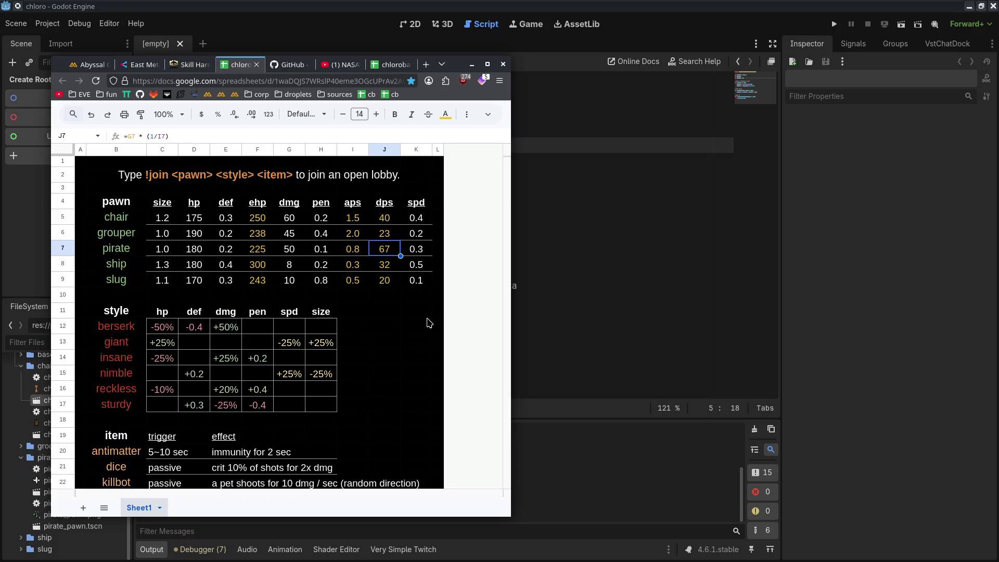
pyautogui.click(471, 64)
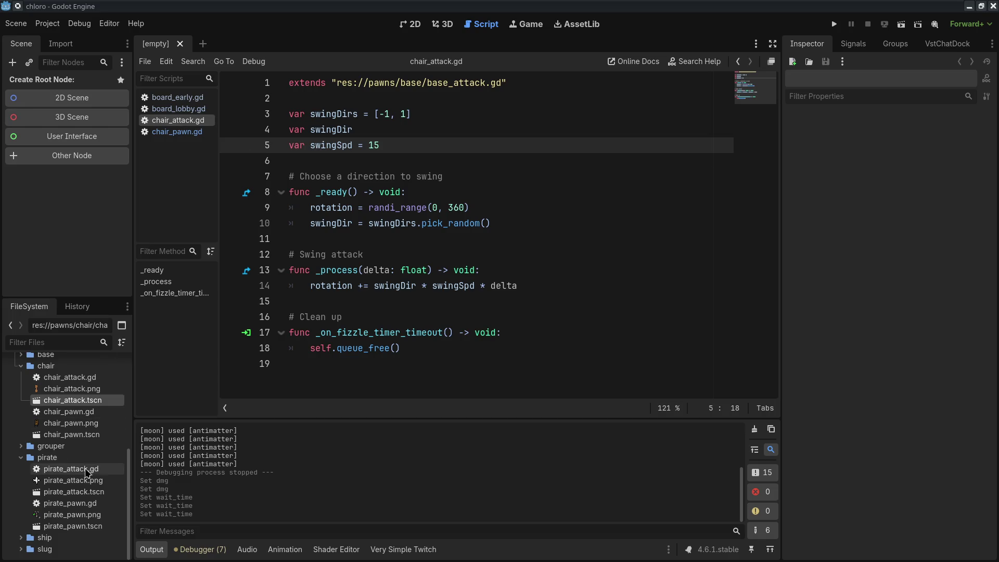
# Expand the grouper folder and open the grouper_bubble, grouper_attack and grouper_pawn scenes.
pyautogui.click(21, 446)
pyautogui.click(105, 480)
pyautogui.doubleClick(104, 514)
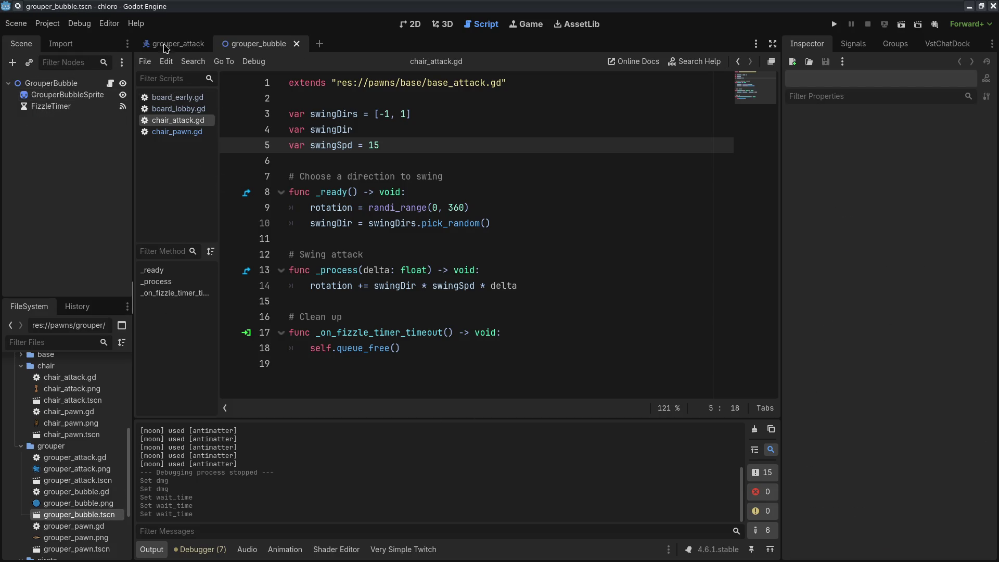
pyautogui.click(178, 45)
pyautogui.doubleClick(99, 549)
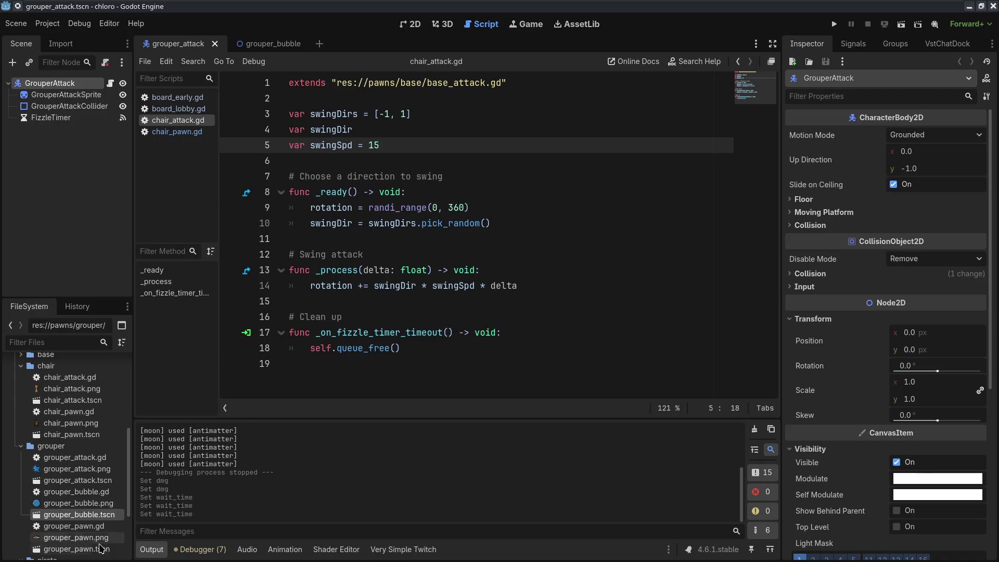
# Set GrouperPawn's Hp to 190 and Dmg to 45, then switch to Chatterino.
pyautogui.click(931, 303)
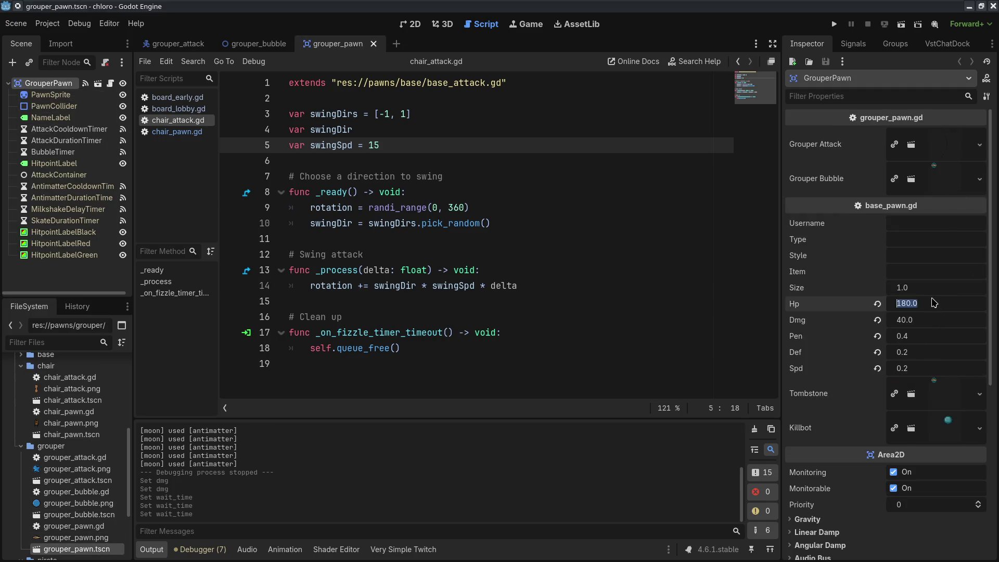
pyautogui.press('Tab')
pyautogui.write('45')
pyautogui.press('Return')
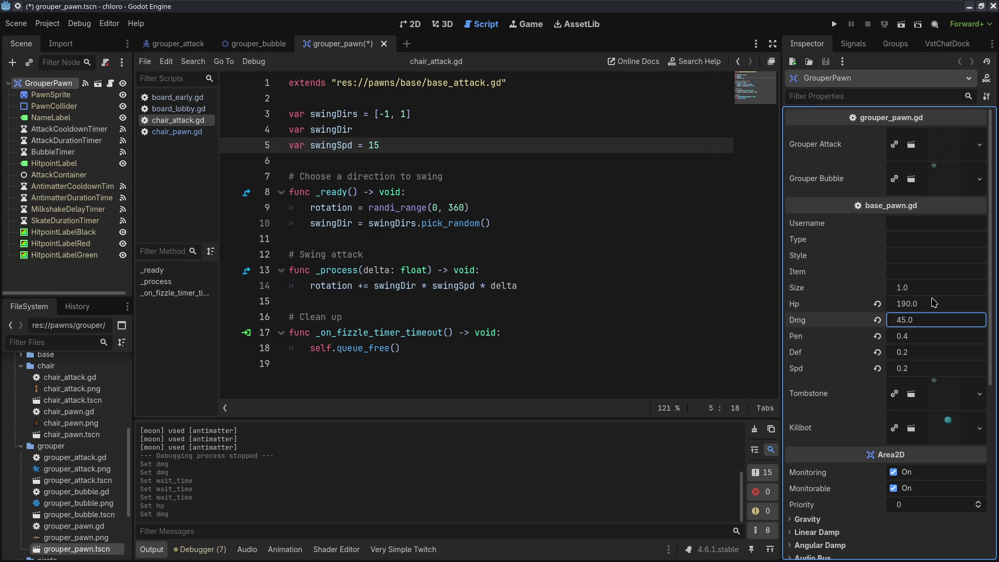
pyautogui.hotkey('alt', 'Tab')
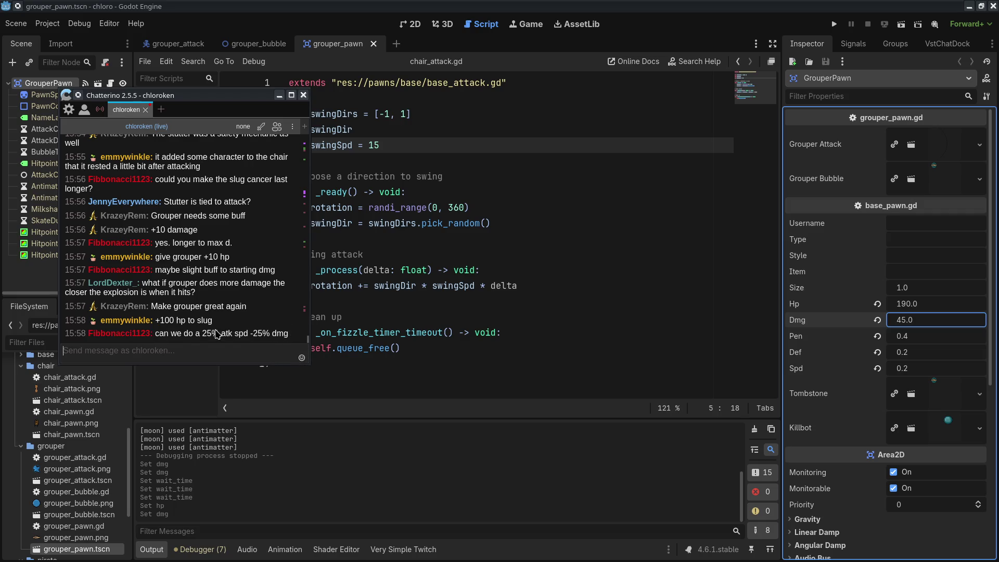
# Highlight the '25% atk spd' chat suggestion and shift the Chatterino window out of the way.
pyautogui.moveTo(206, 334); pyautogui.dragTo(244, 336)
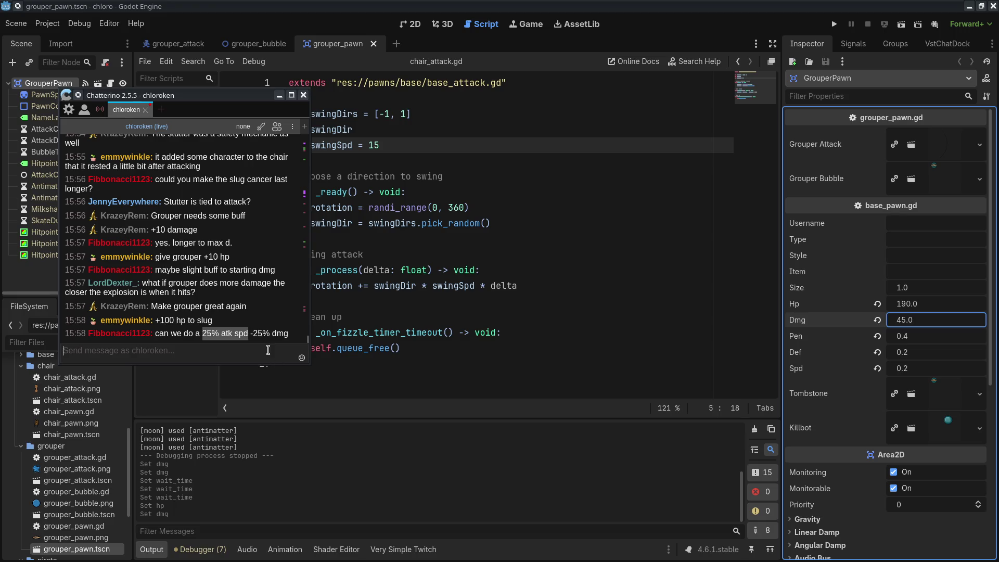
pyautogui.moveTo(199, 103)
pyautogui.mouseDown()
pyautogui.moveTo(314, 130)
pyautogui.moveTo(235, 115)
pyautogui.moveTo(0, 107)
pyautogui.mouseUp()
# Open the board_lobby.gd script from the FileSystem panel.
pyautogui.scroll(-5, 89, 458)
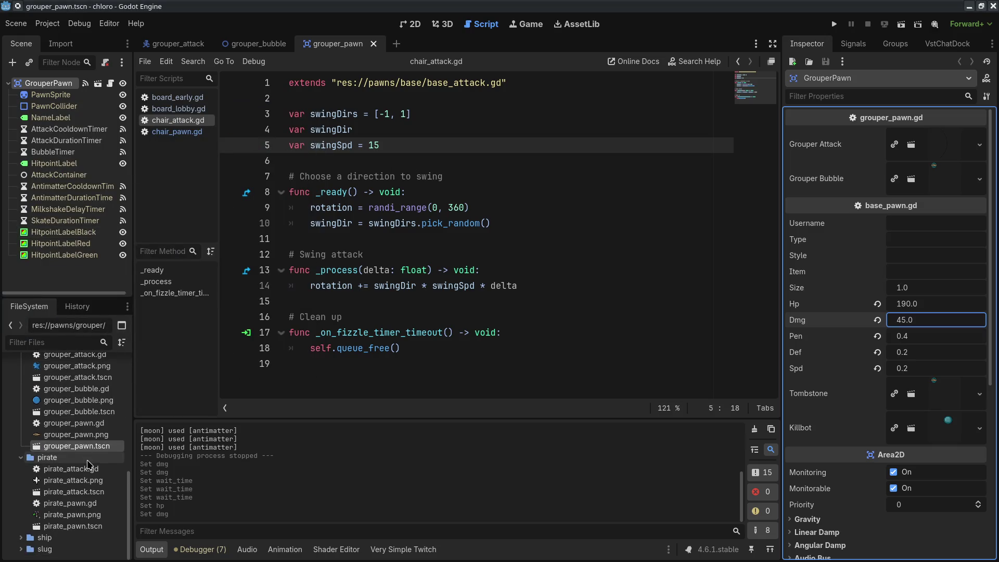
pyautogui.click(21, 537)
pyautogui.scroll(-6, 78, 494)
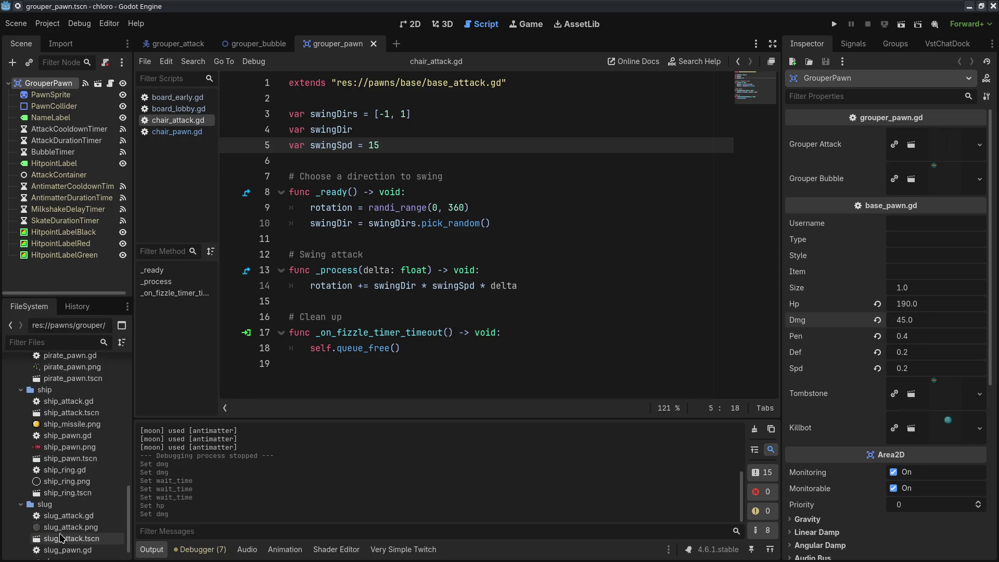
pyautogui.scroll(10, 98, 468)
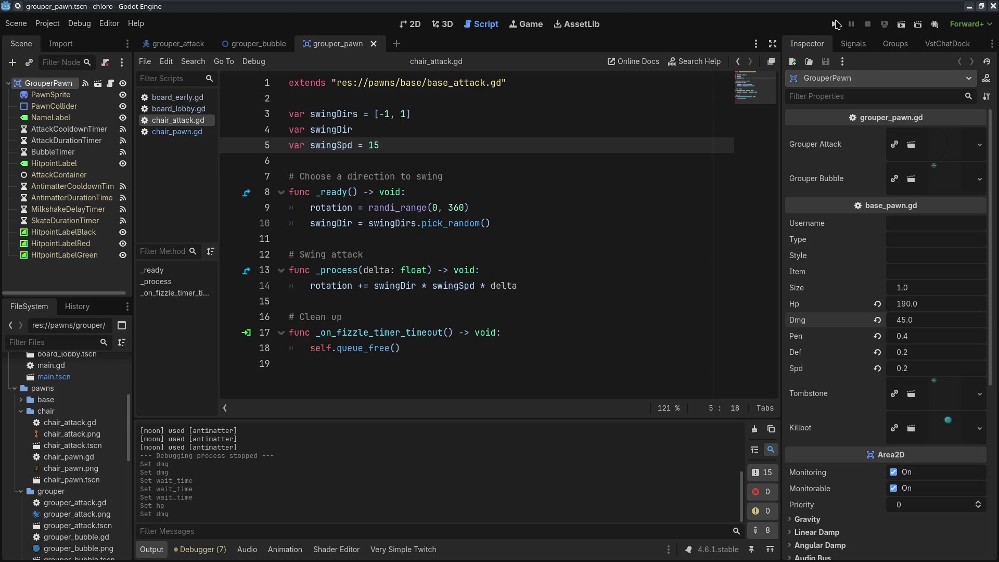
pyautogui.click(545, 188)
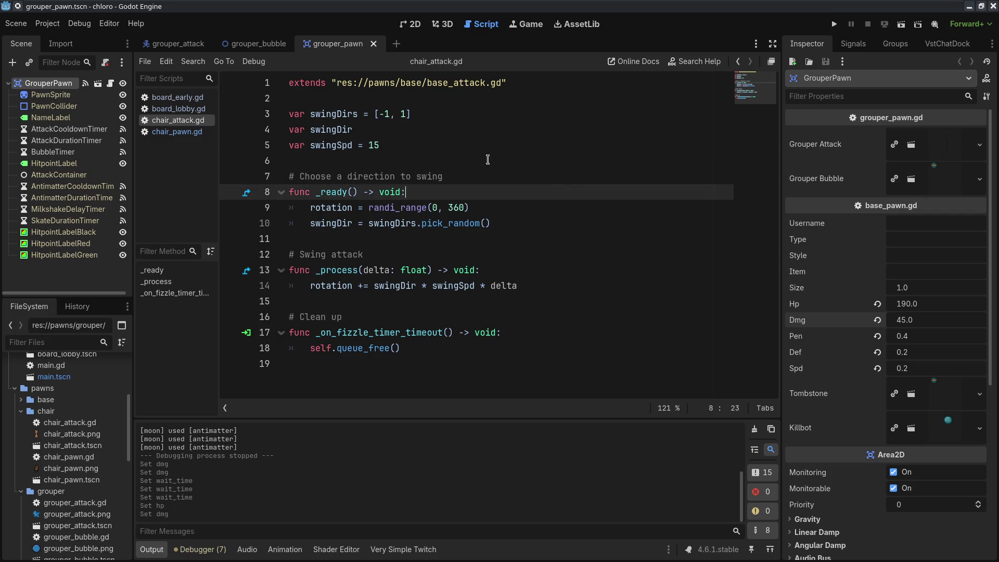
pyautogui.click(178, 109)
# Comment out both test register_pawn calls, re-enable the Twitch login and chat lines, and bring Chatterino back.
pyautogui.scroll(6, 295, 135)
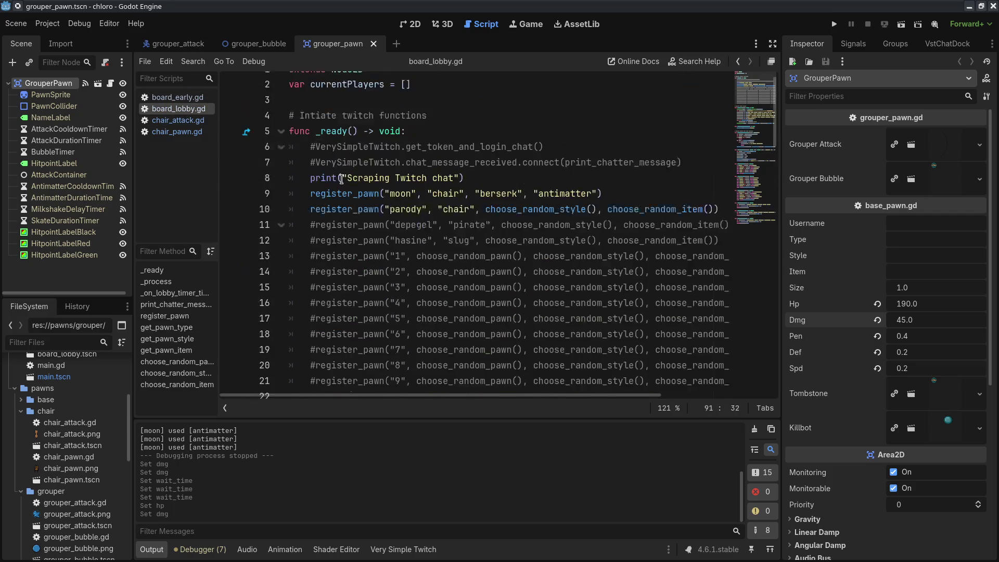
pyautogui.click(317, 225)
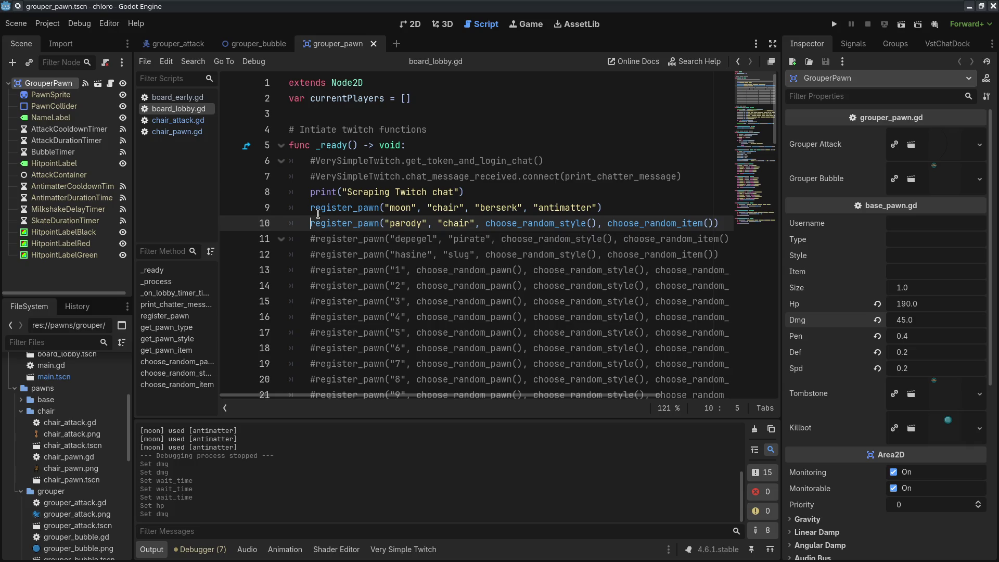
pyautogui.hotkey('ctrl', 'k')
pyautogui.click(316, 208)
pyautogui.hotkey('ctrl', 'k')
pyautogui.click(316, 177)
pyautogui.hotkey('ctrl', 'k')
pyautogui.click(315, 162)
pyautogui.hotkey('ctrl', 'k')
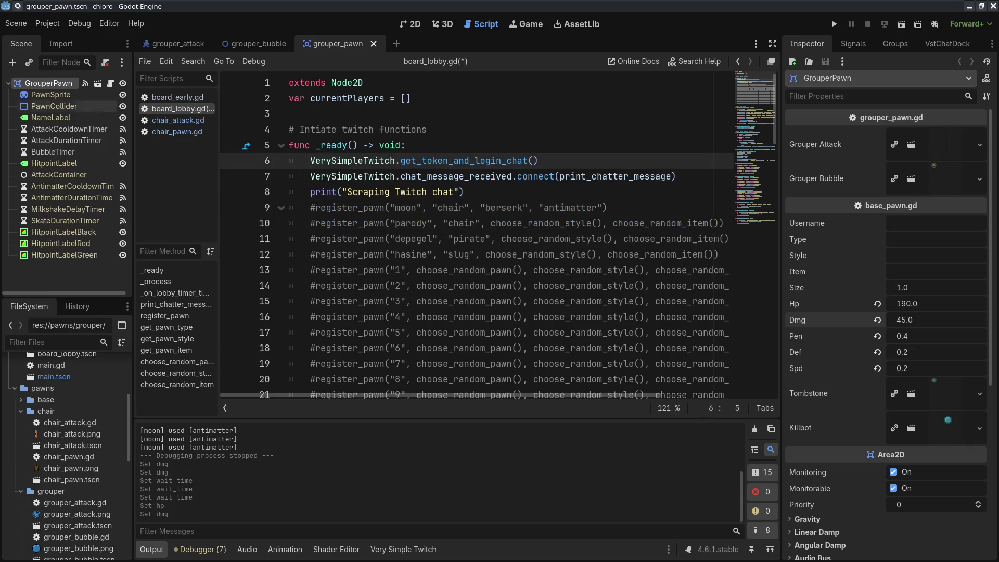
pyautogui.hotkey('alt', 'Tab')
pyautogui.moveTo(498, 65); pyautogui.dragTo(485, 69)
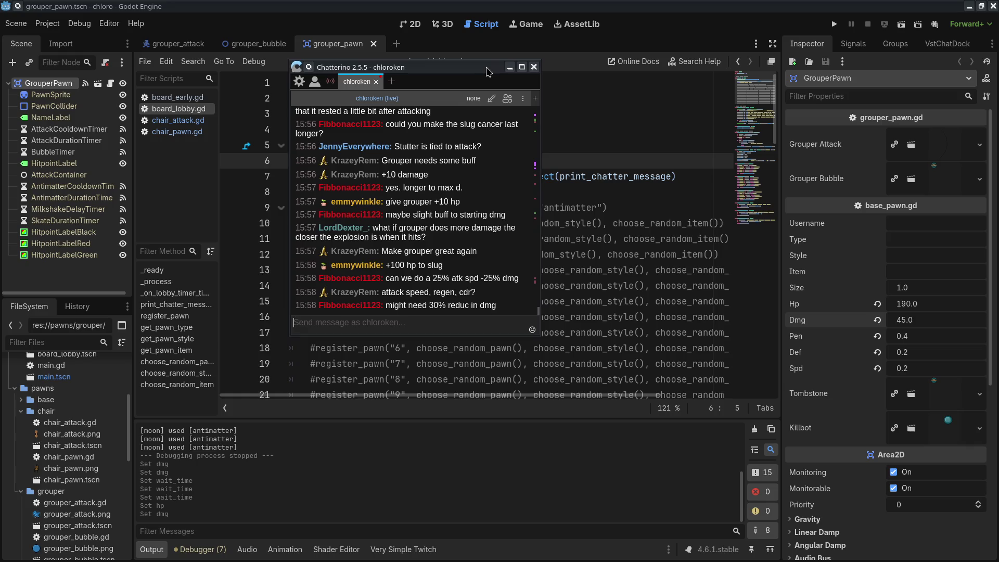
# Read the viewers' attack-speed suggestions in chat, then move Chatterino aside and return to Godot.
pyautogui.tripleClick(524, 279)
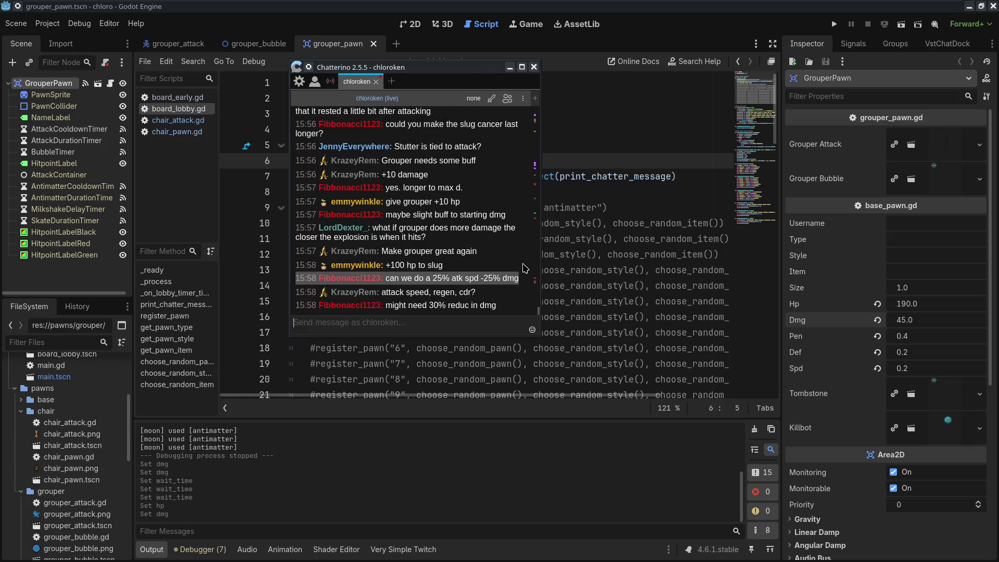
pyautogui.tripleClick(516, 287)
pyautogui.click(498, 292)
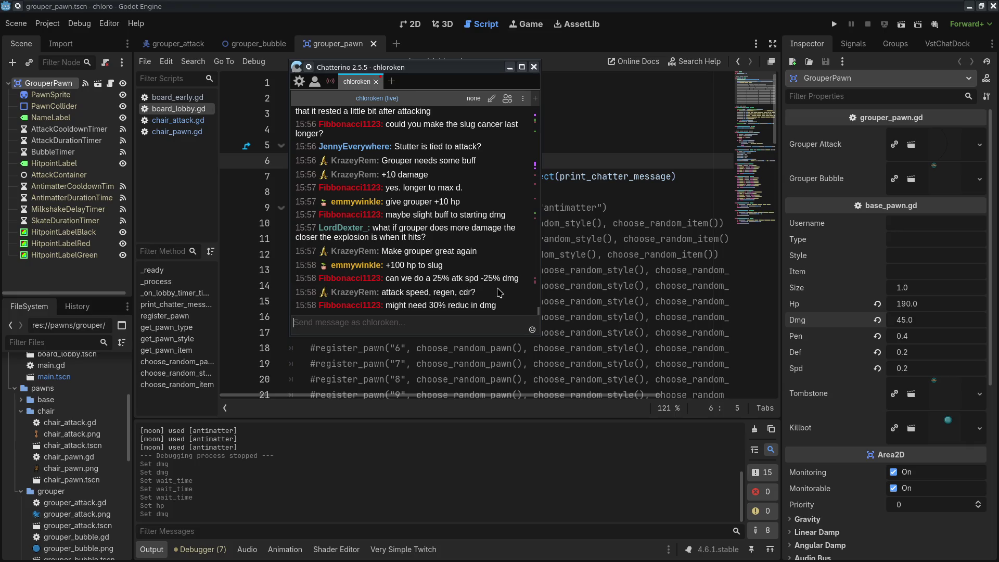
pyautogui.moveTo(382, 292); pyautogui.dragTo(431, 295)
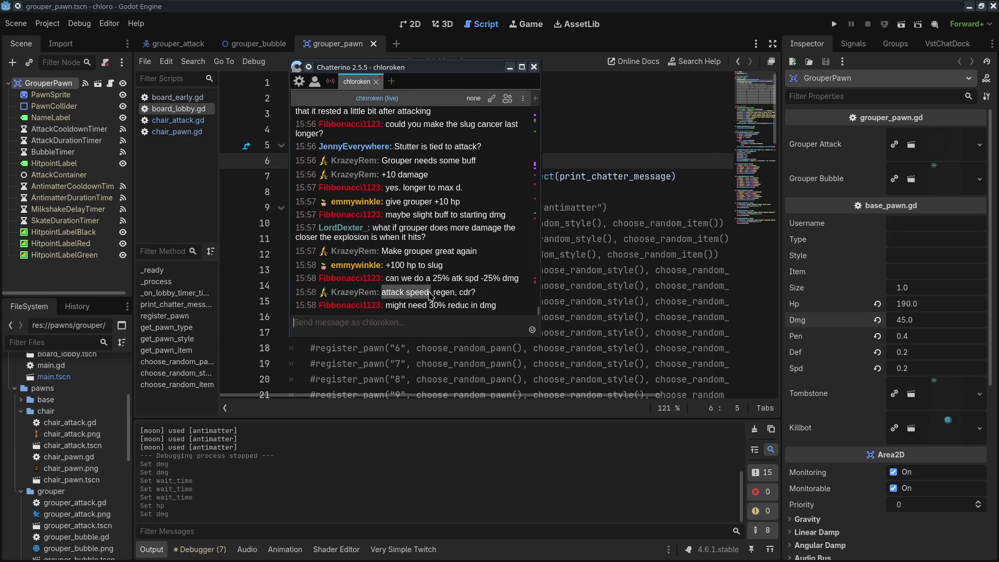
pyautogui.moveTo(465, 68); pyautogui.dragTo(1, 70)
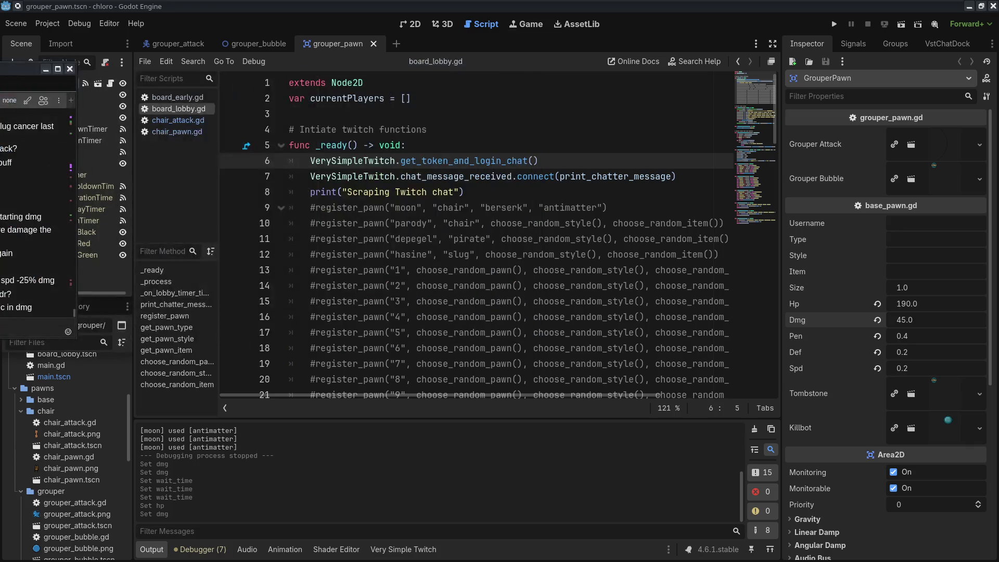
pyautogui.click(46, 69)
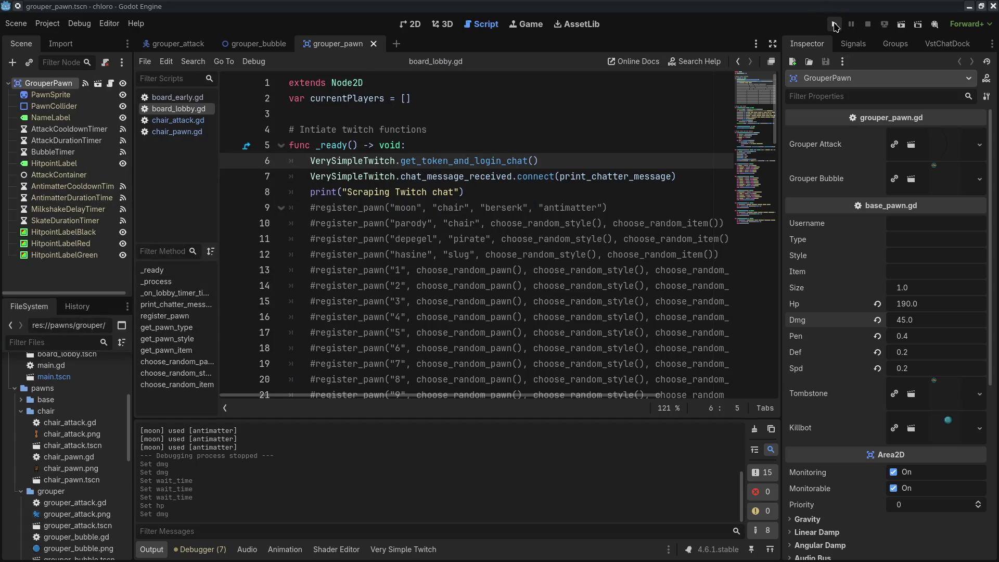
# Run the project and arrange the game, stat sheet and chat windows side by side.
pyautogui.hotkey('alt', 'Tab')
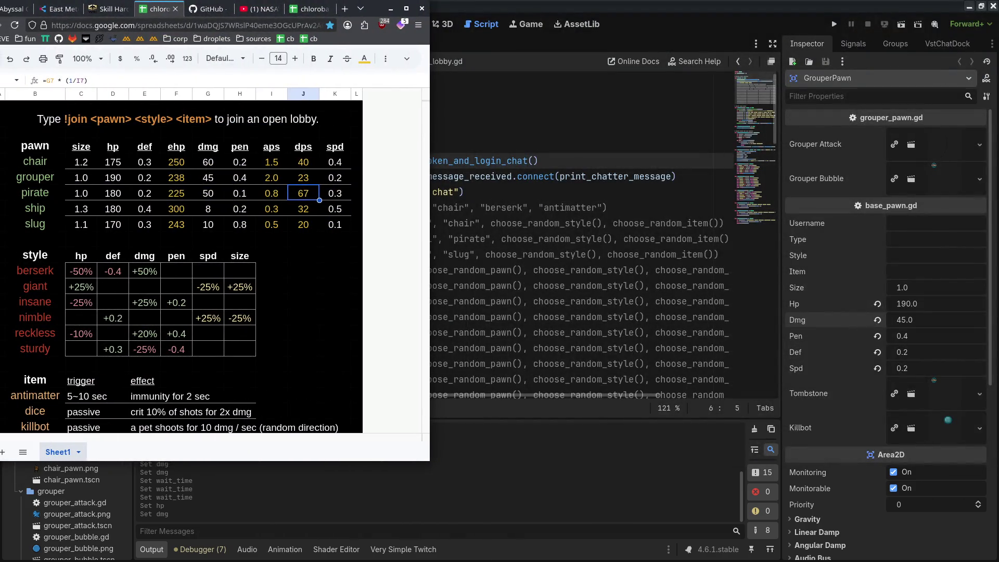
pyautogui.click(834, 23)
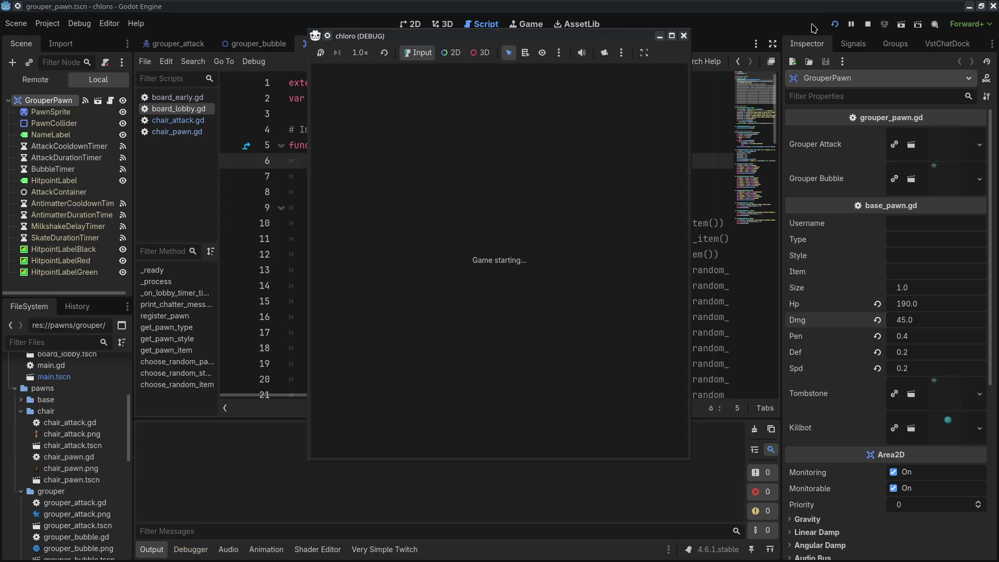
pyautogui.moveTo(912, 4); pyautogui.dragTo(884, 4)
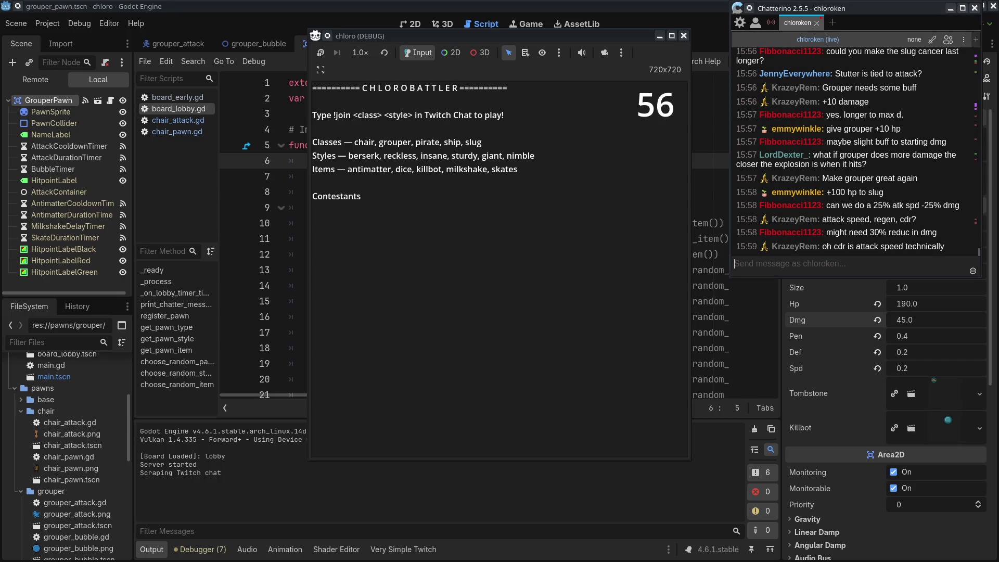
pyautogui.hotkey('alt', 'Tab')
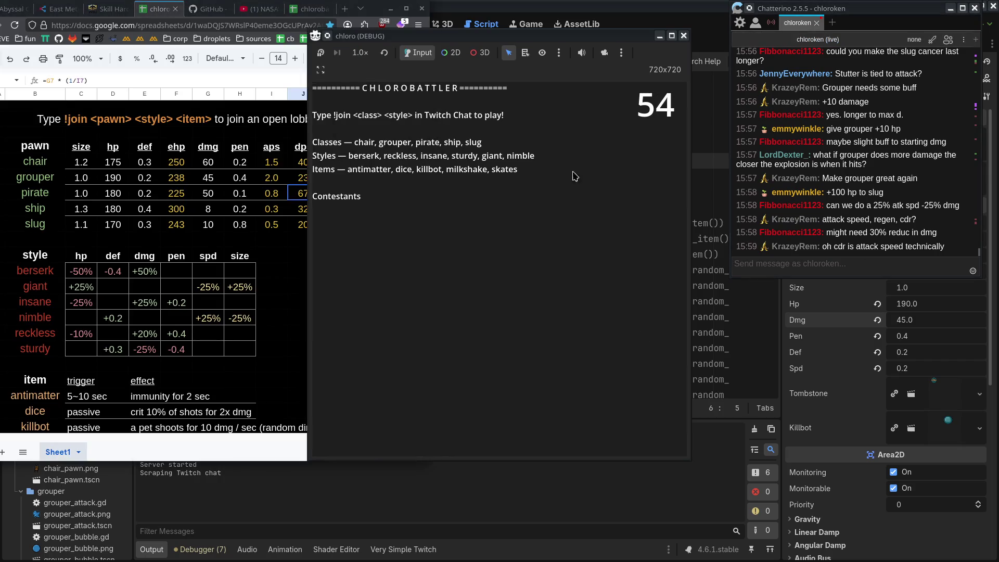
pyautogui.moveTo(613, 40); pyautogui.dragTo(658, 31)
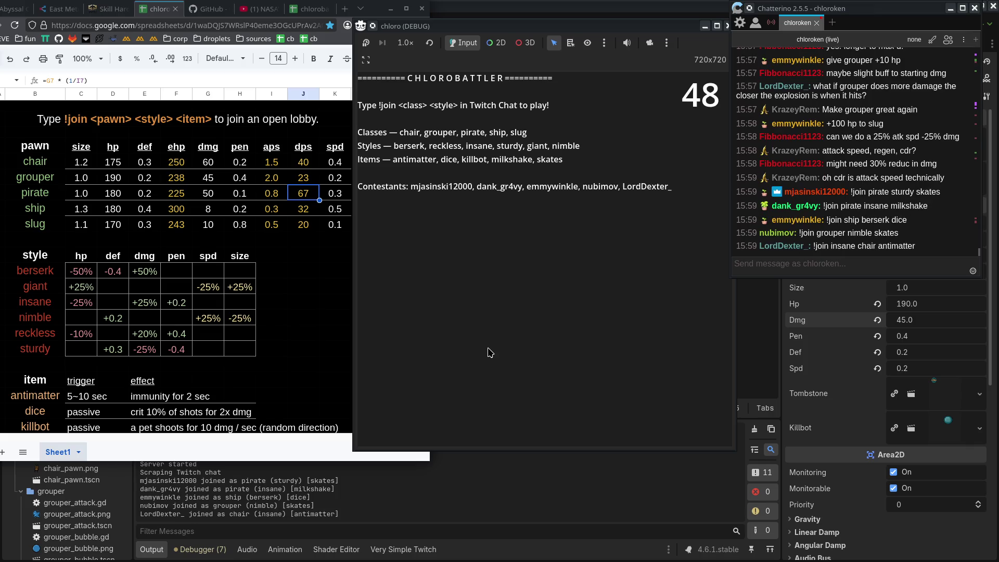
pyautogui.moveTo(223, 461); pyautogui.dragTo(223, 537)
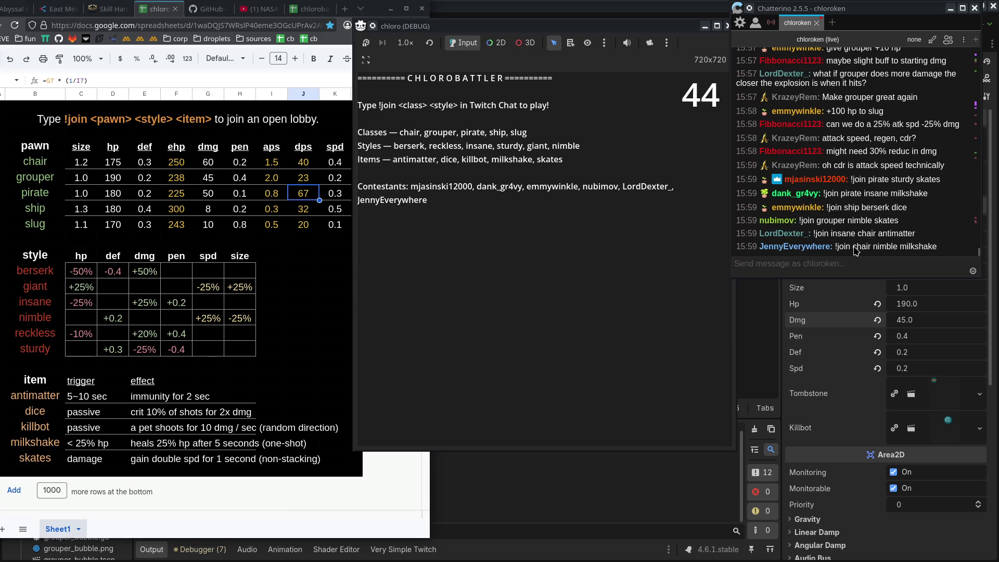
# Send '!join pirate insane dice' in chat to join the match.
pyautogui.click(848, 264)
pyautogui.write('!join pirate')
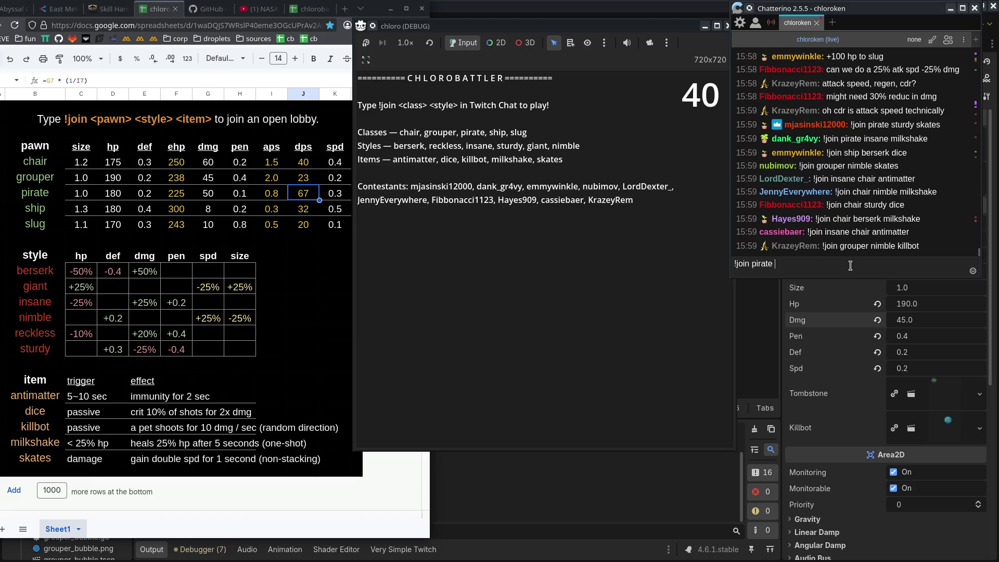
pyautogui.write(' insane d')
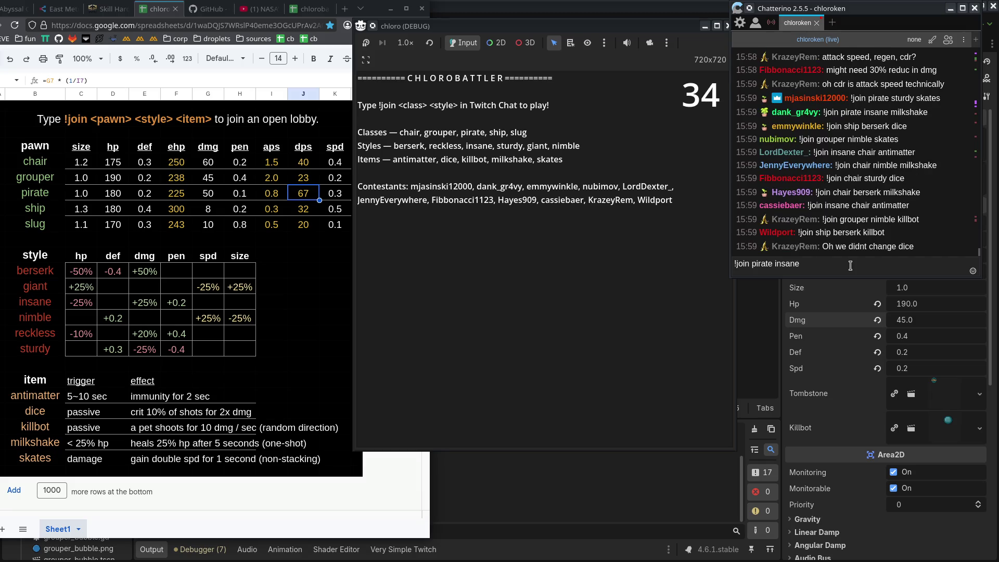
pyautogui.write('ice')
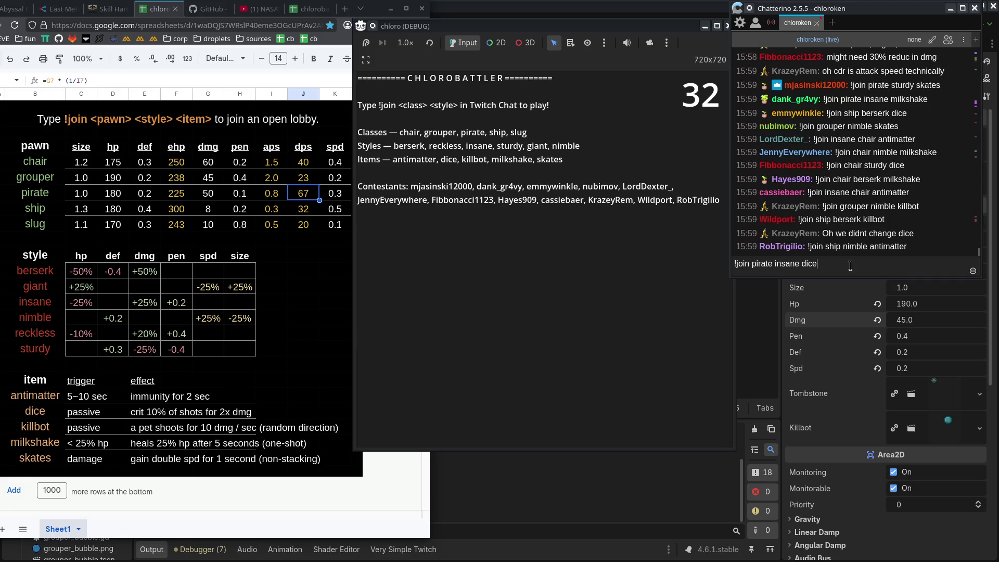
pyautogui.press('Return')
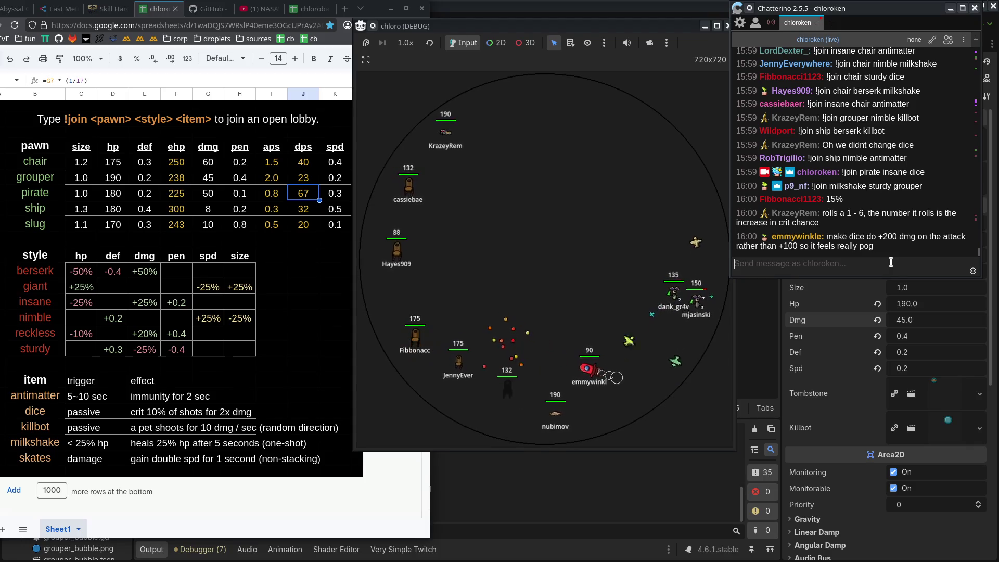
# Watch the arena battle while reading the dice crit-chance suggestion in chat.
pyautogui.moveTo(838, 213); pyautogui.dragTo(870, 228)
pyautogui.click(853, 270)
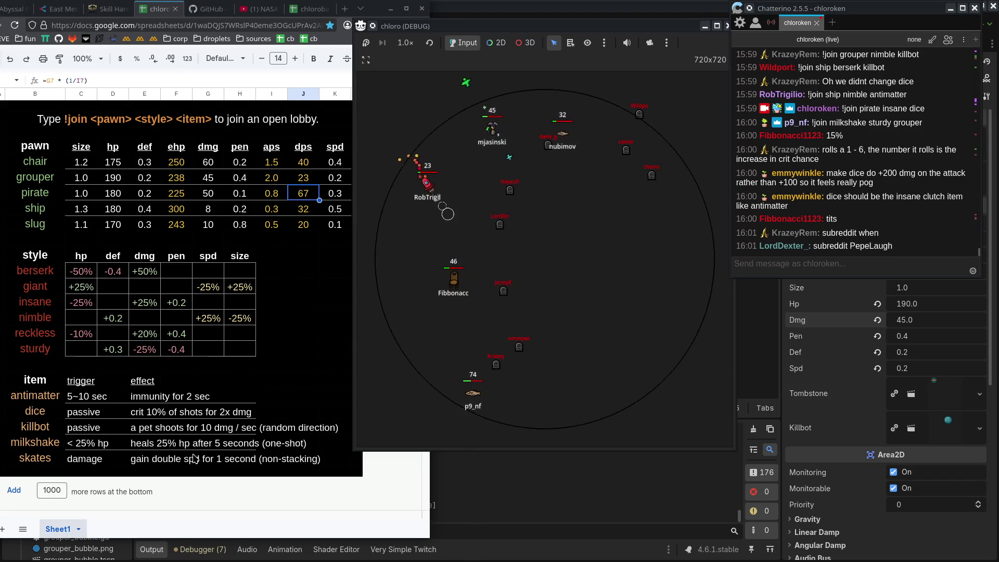
pyautogui.moveTo(228, 536); pyautogui.dragTo(228, 478)
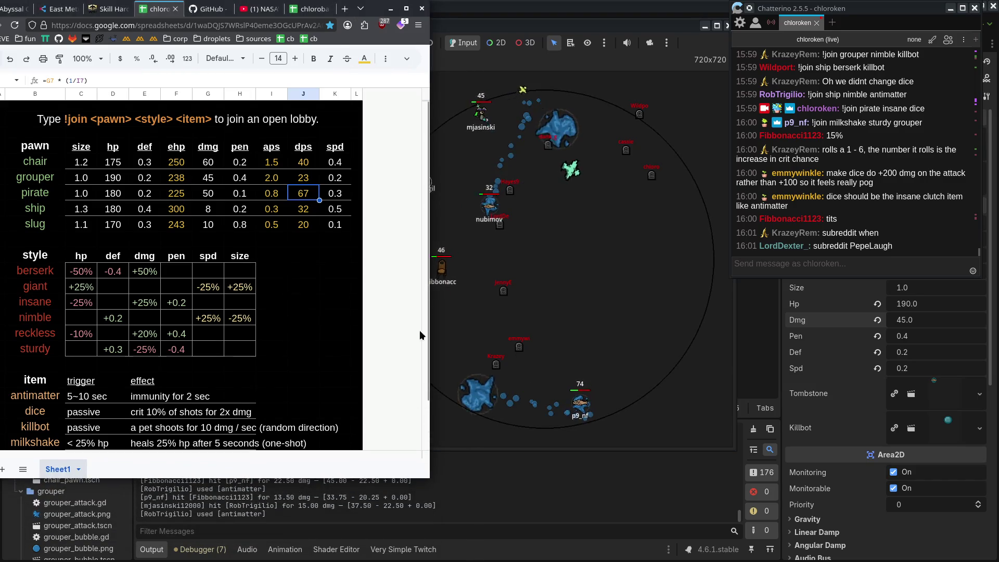
# Scroll the stat sheet's item list and bring the running match window to the front.
pyautogui.scroll(-2, 351, 309)
pyautogui.click(594, 319)
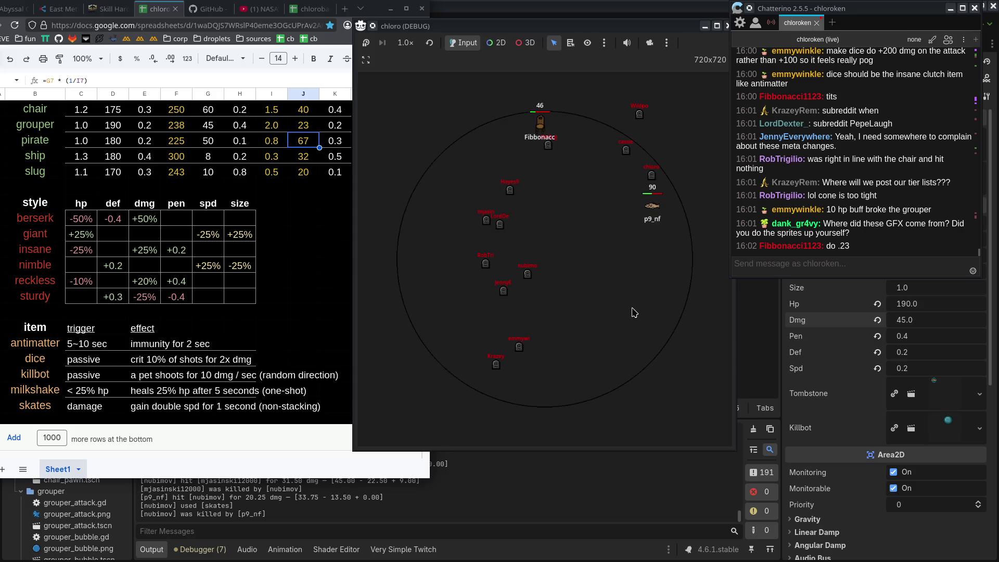
# Run the match at 2.0× speed twice, resetting speed in between, until the grouper wins.
pyautogui.click(404, 44)
pyautogui.click(411, 164)
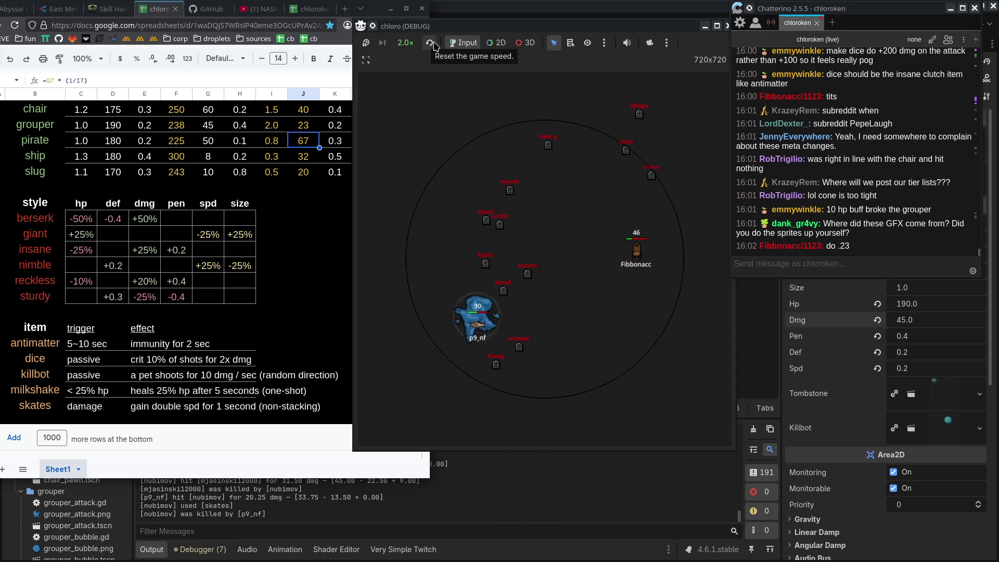
pyautogui.click(434, 45)
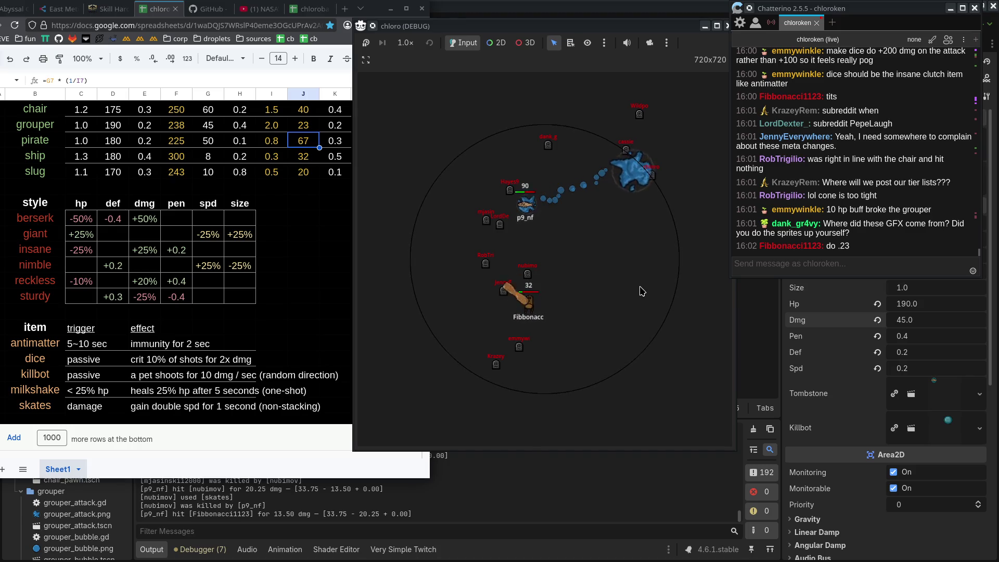
pyautogui.click(405, 43)
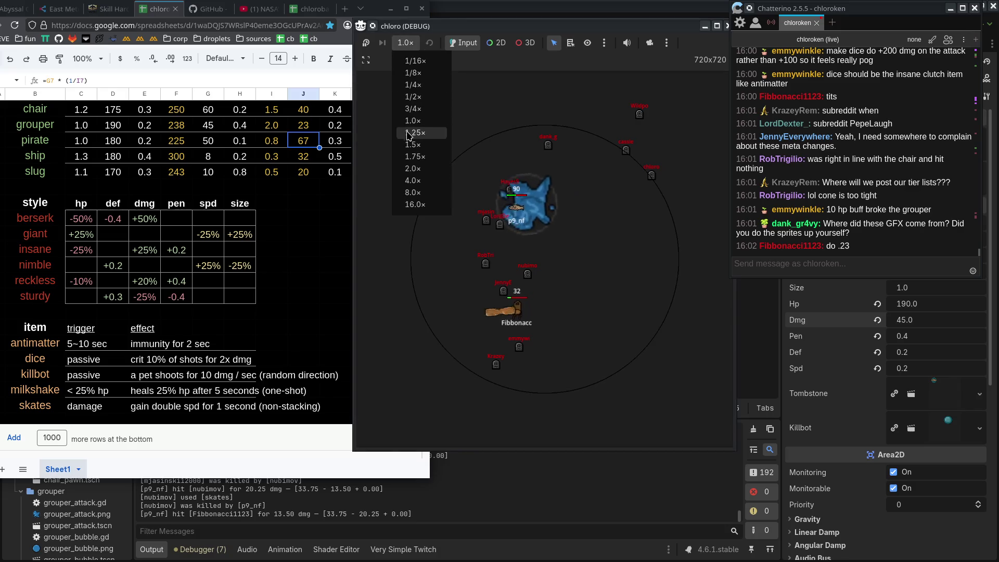
pyautogui.click(409, 168)
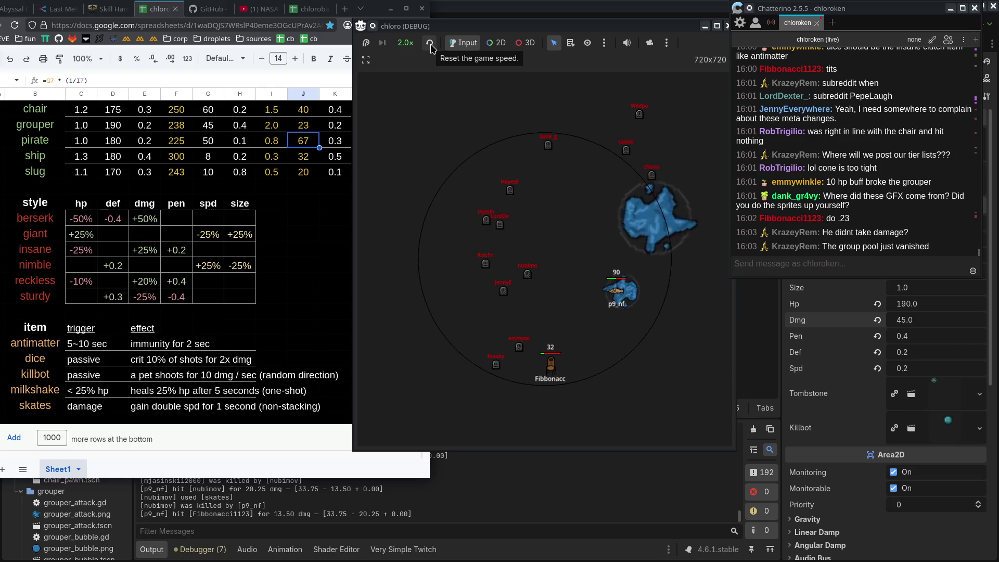
pyautogui.click(431, 48)
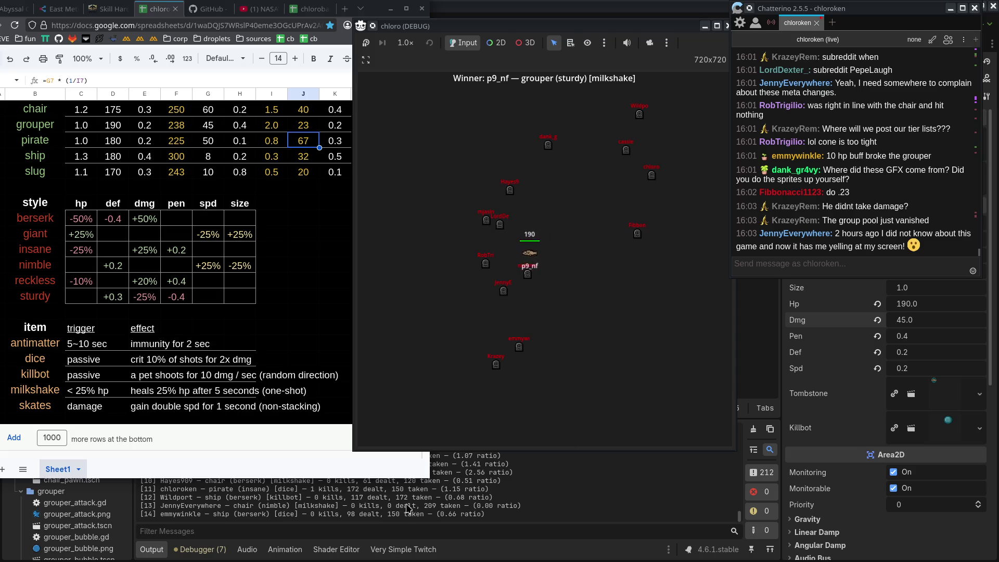
pyautogui.click(397, 523)
# Enlarge the Output panel to read the results ranking, then reposition the finished game window.
pyautogui.scroll(3, 218, 468)
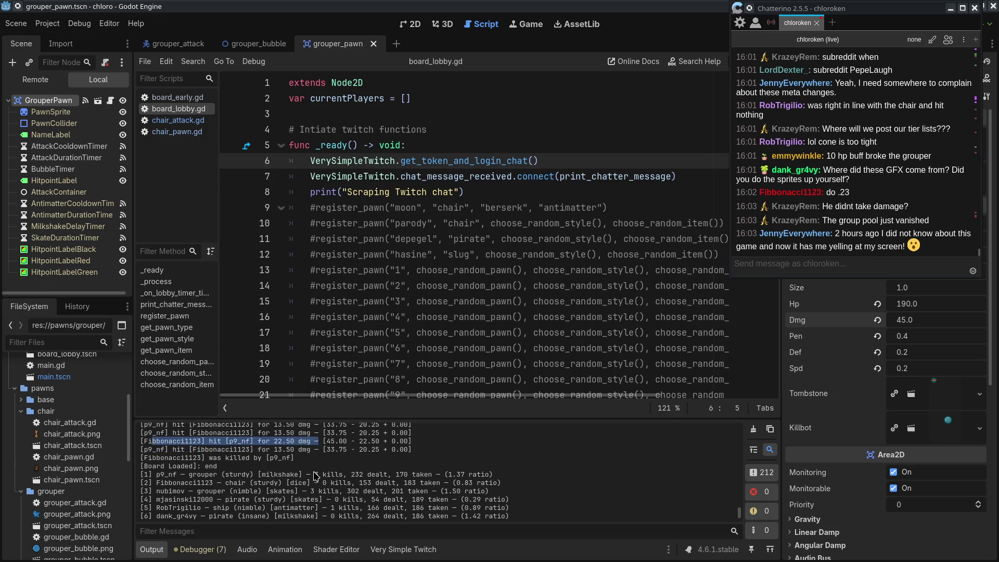
pyautogui.scroll(-3, 315, 475)
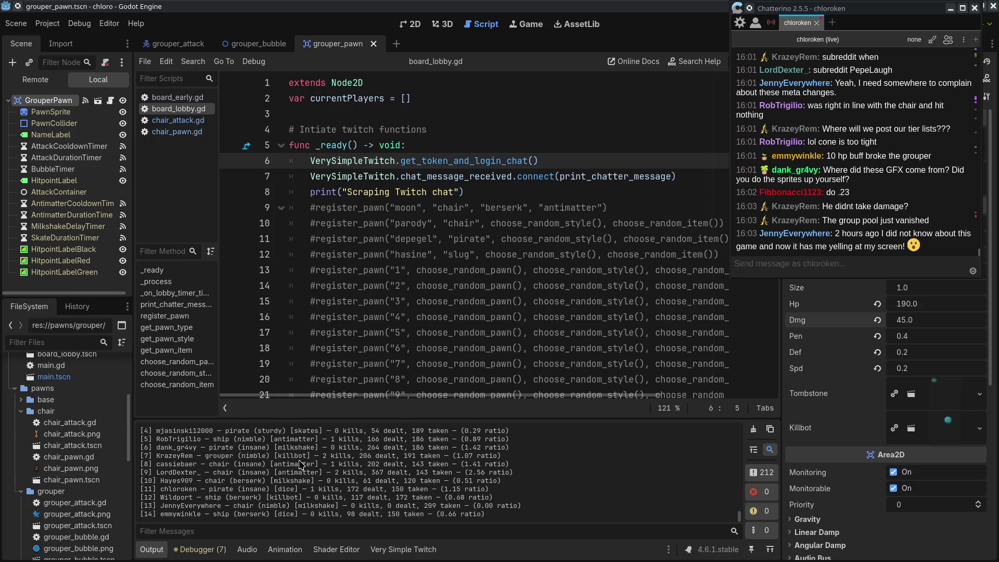
pyautogui.moveTo(280, 417); pyautogui.dragTo(283, 389)
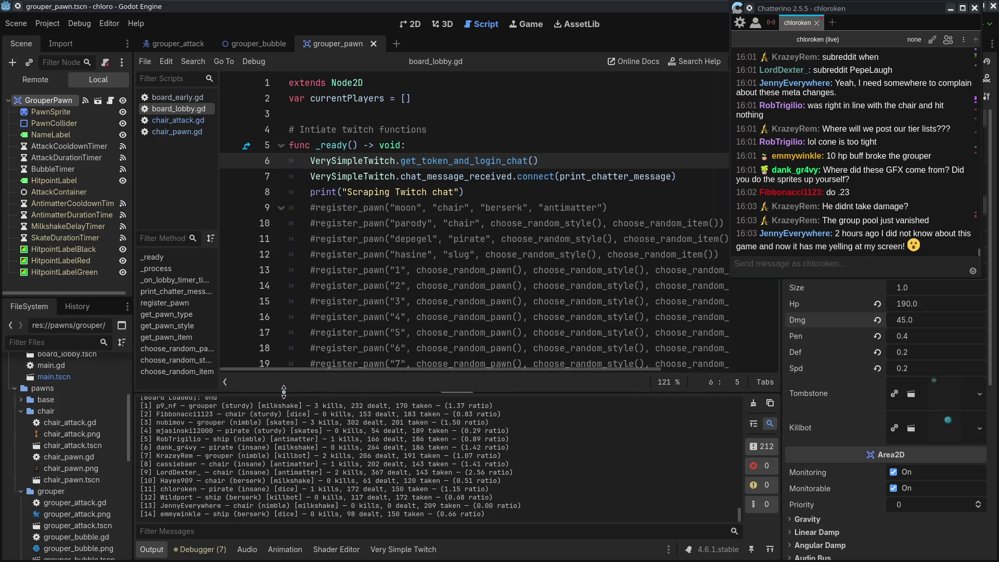
pyautogui.hotkey('alt', 'Tab')
pyautogui.moveTo(617, 29)
pyautogui.mouseDown()
pyautogui.moveTo(434, 20)
pyautogui.moveTo(898, 4)
pyautogui.moveTo(155, 14)
pyautogui.mouseUp()
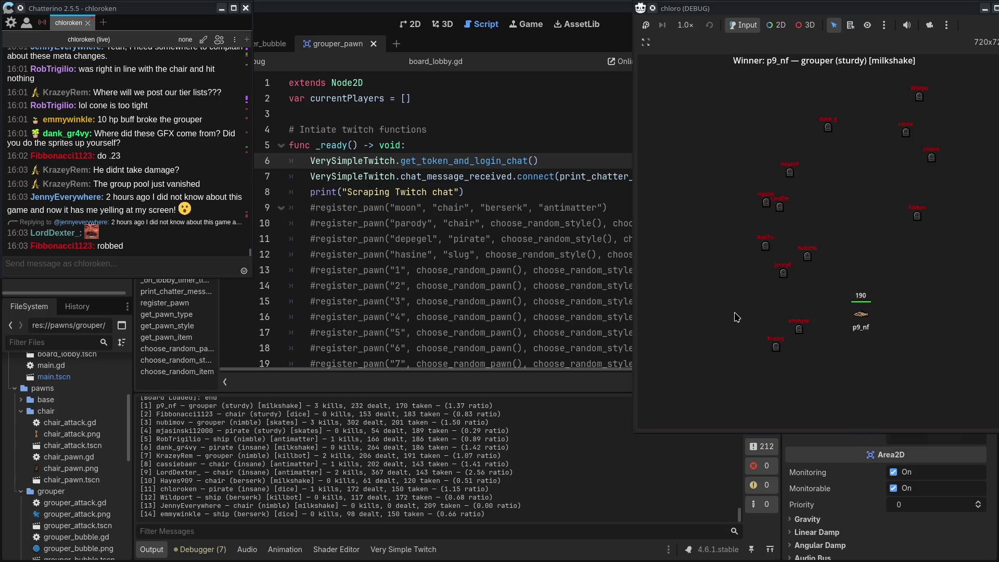
# Move the game window left and skim the introduction of the project notes.
pyautogui.moveTo(795, 5); pyautogui.dragTo(776, 4)
pyautogui.hotkey('alt', 'Tab')
pyautogui.scroll(-10, 438, 208)
pyautogui.scroll(15, 421, 240)
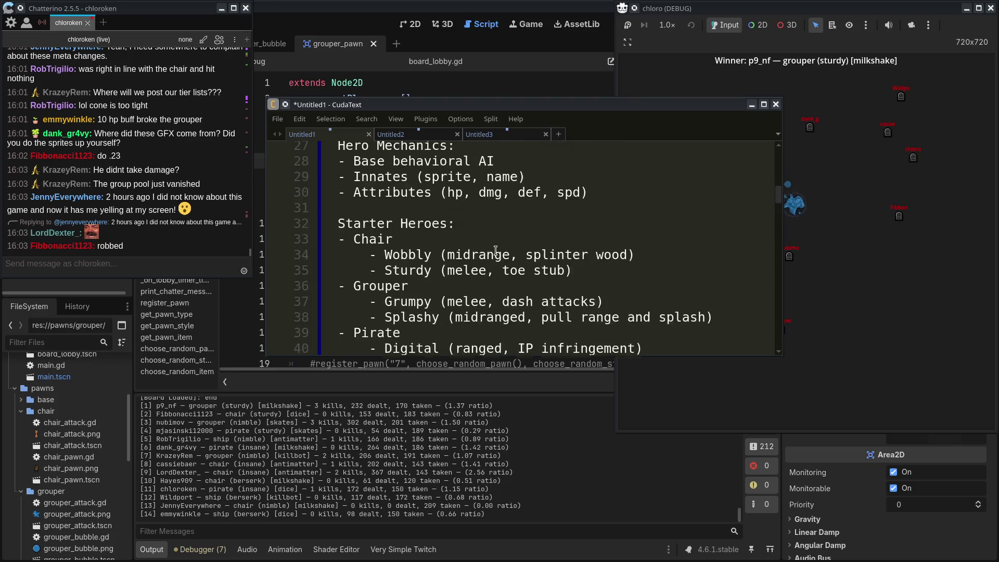
pyautogui.moveTo(338, 164); pyautogui.dragTo(400, 212)
pyautogui.click(385, 321)
pyautogui.moveTo(337, 196); pyautogui.dragTo(510, 259)
pyautogui.moveTo(385, 321); pyautogui.dragTo(428, 353)
pyautogui.scroll(-2, 427, 352)
pyautogui.scroll(-10, 428, 298)
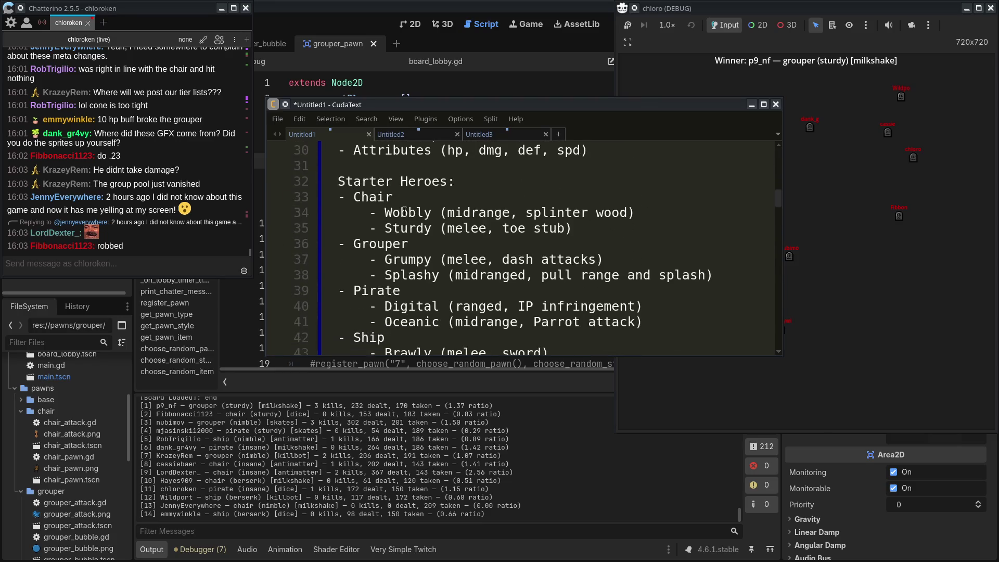
# Look up the Pirate hero and Oceanic pirate variant in the notes, then stop the test match.
pyautogui.click(414, 208)
pyautogui.scroll(-4, 427, 234)
pyautogui.scroll(5, 426, 250)
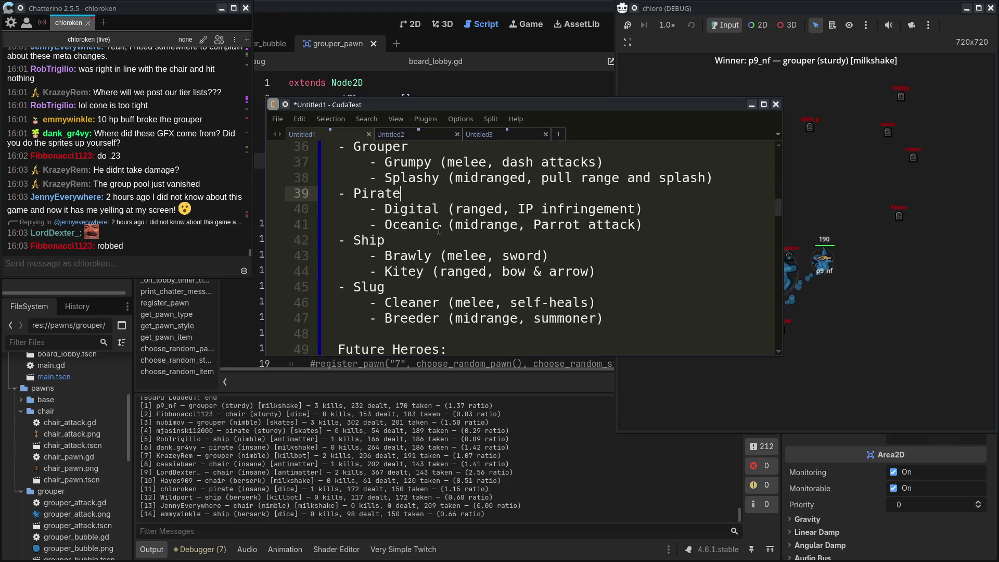
pyautogui.click(423, 266)
pyautogui.scroll(-5, 423, 265)
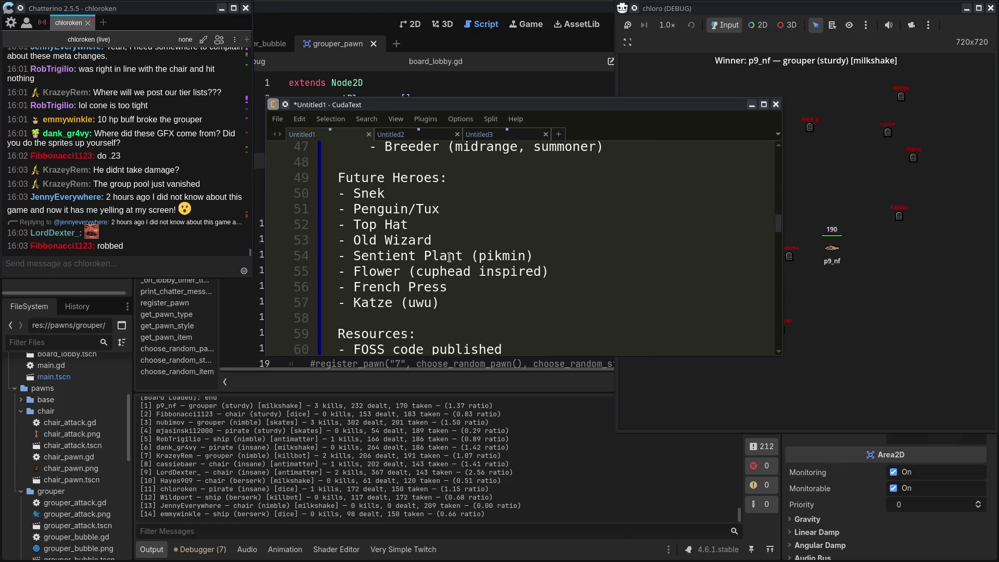
pyautogui.scroll(-2, 430, 182)
pyautogui.scroll(2, 430, 182)
pyautogui.moveTo(339, 193); pyautogui.dragTo(501, 271)
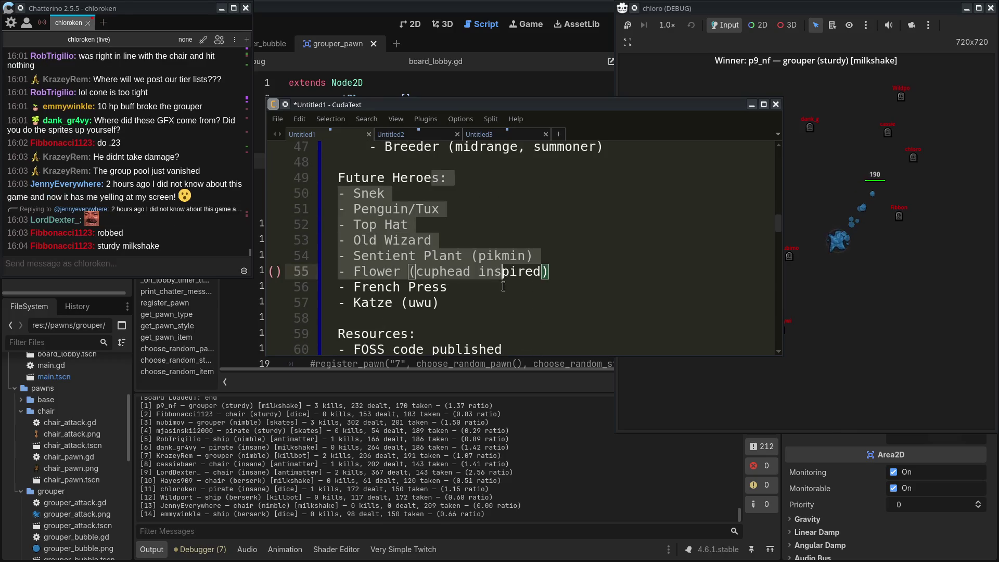
pyautogui.scroll(-2, 506, 285)
pyautogui.scroll(-3, 506, 285)
pyautogui.click(273, 393)
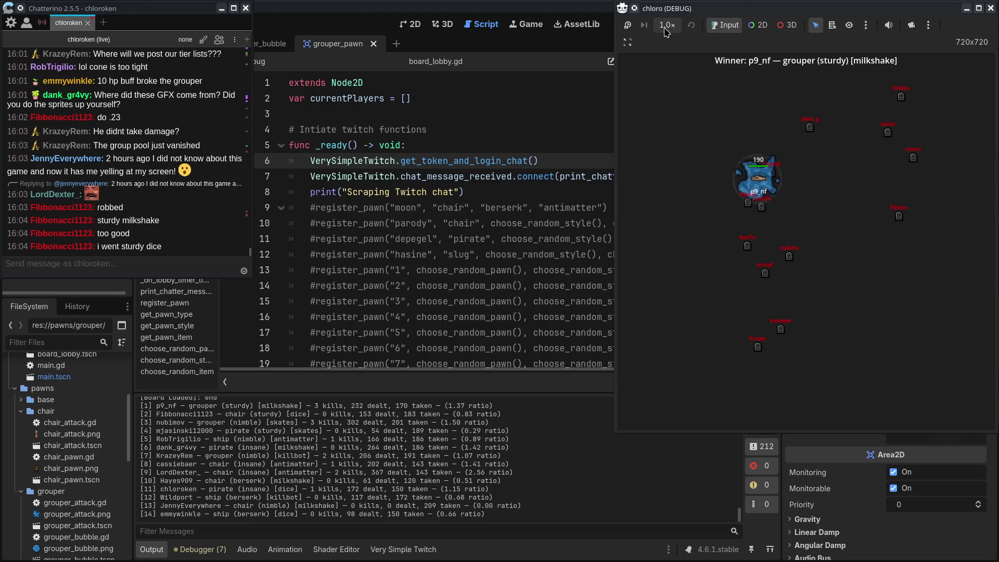
pyautogui.click(991, 9)
# Minimize Chatterino, glance at board_early.gd and chair_pawn.gd, then close all open scripts and scenes.
pyautogui.click(221, 9)
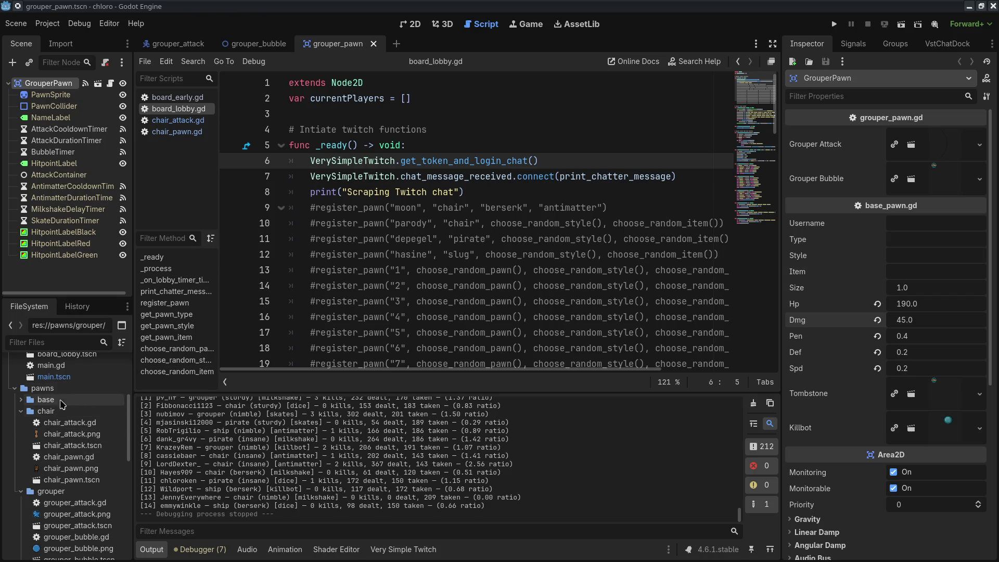
pyautogui.click(177, 97)
pyautogui.scroll(-4, 448, 281)
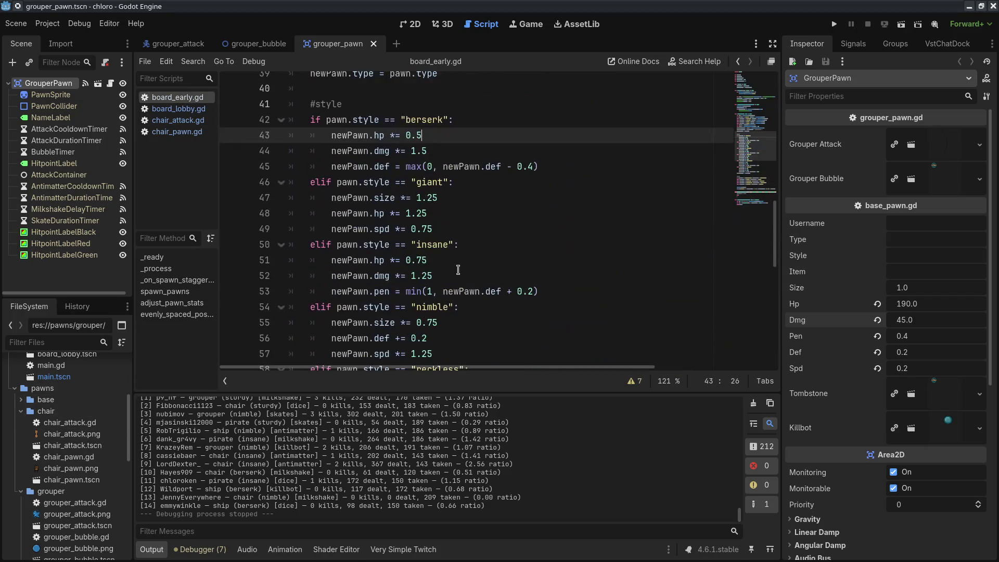
pyautogui.scroll(-1, 461, 193)
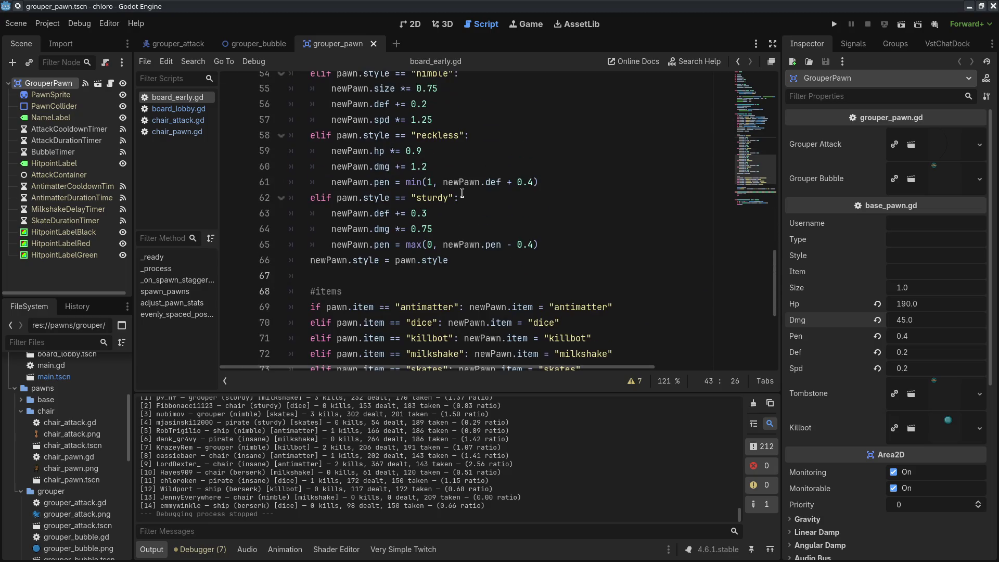
pyautogui.scroll(-5, 462, 193)
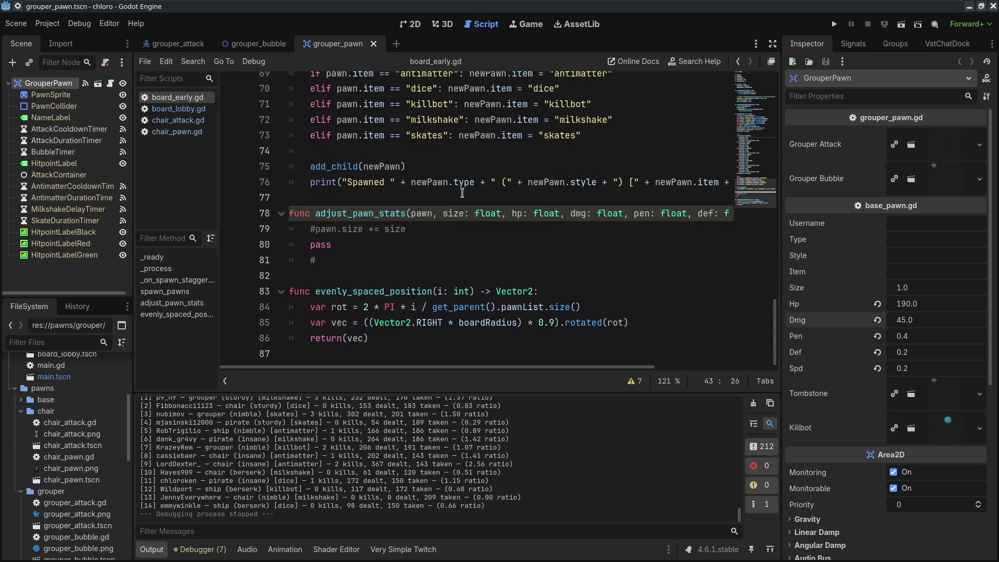
pyautogui.click(176, 132)
pyautogui.scroll(4, 276, 195)
pyautogui.hotkey('ctrl', 'w')
pyautogui.hotkey('ctrl', 'w')
pyautogui.hotkey('ctrl', 'w')
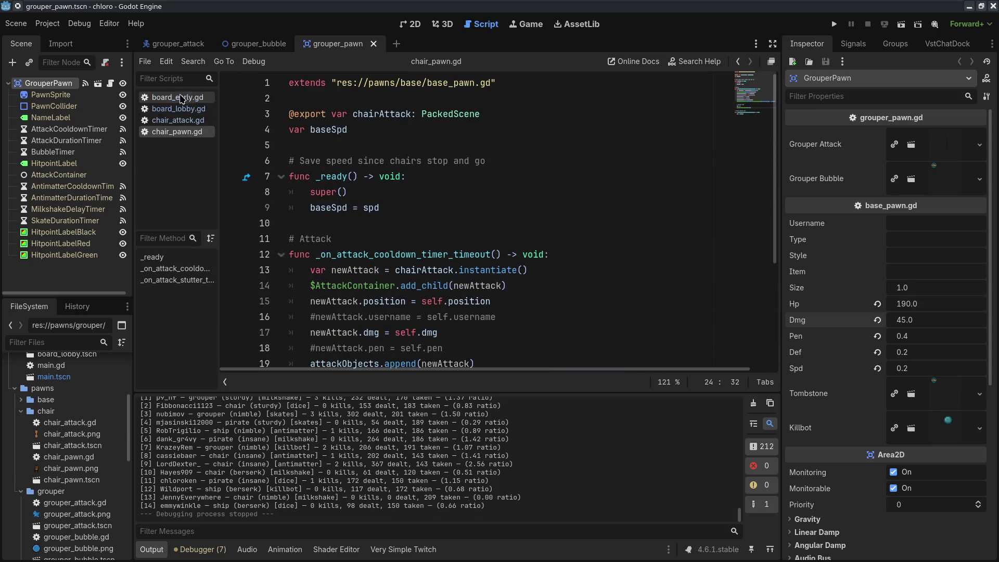
pyautogui.hotkey('ctrl', 'shift', 'w')
pyautogui.hotkey('ctrl', 'shift', 'w')
pyautogui.hotkey('ctrl', 'shift', 'w')
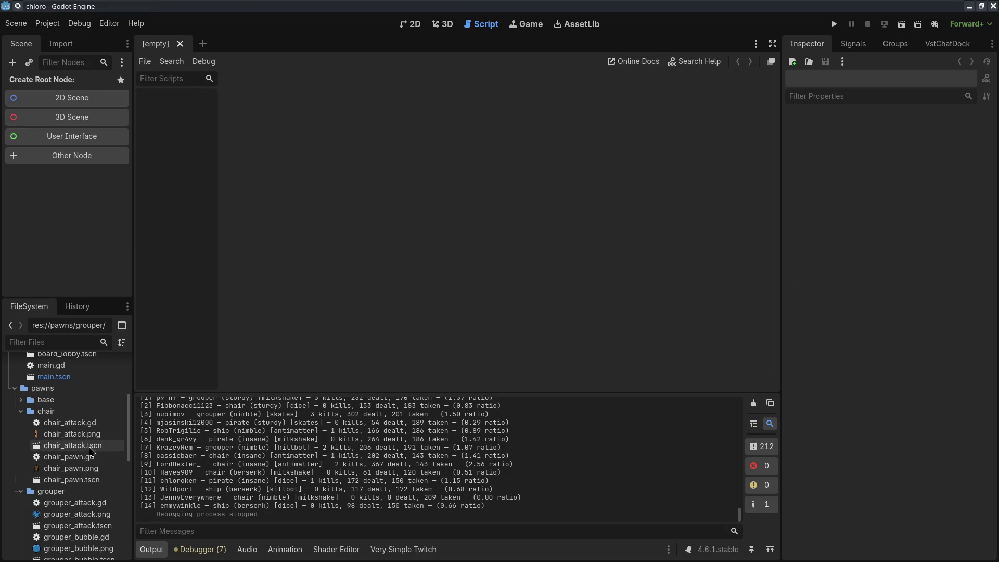
# Open the chair pawn scene and chair_pawn.gd, then close the chair pawn scene.
pyautogui.doubleClick(92, 480)
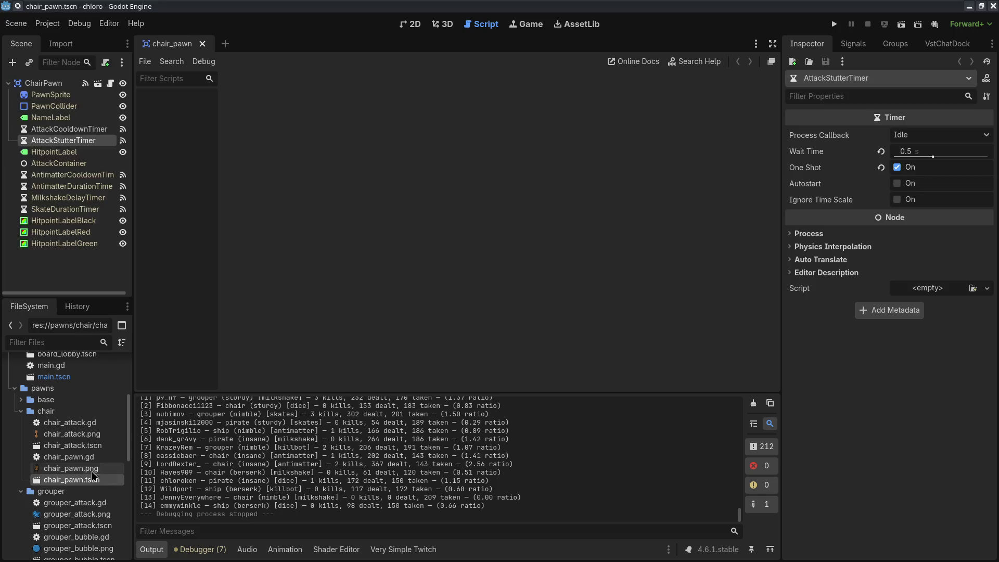
pyautogui.doubleClick(94, 457)
pyautogui.scroll(3, 406, 263)
pyautogui.scroll(2, 406, 263)
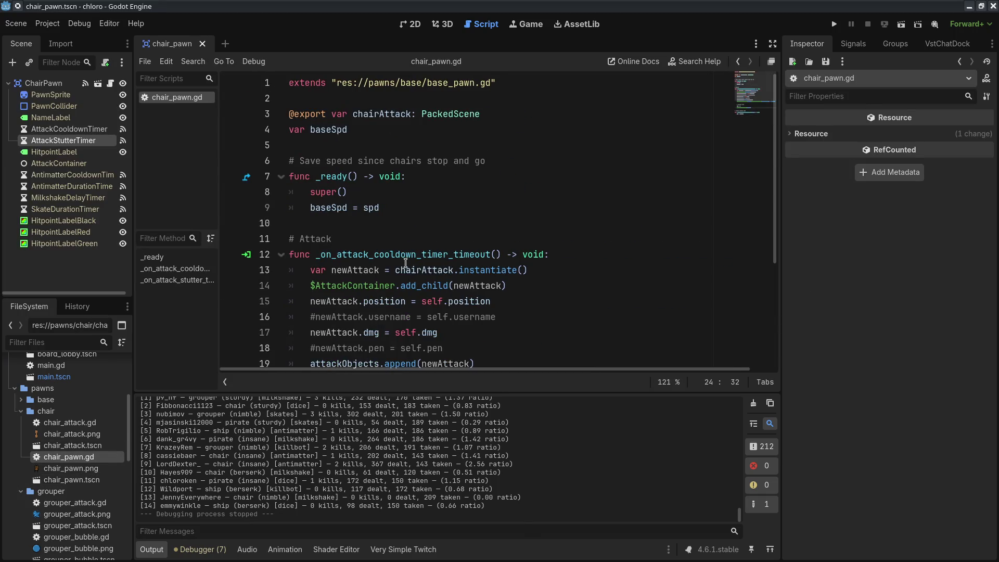
pyautogui.click(202, 44)
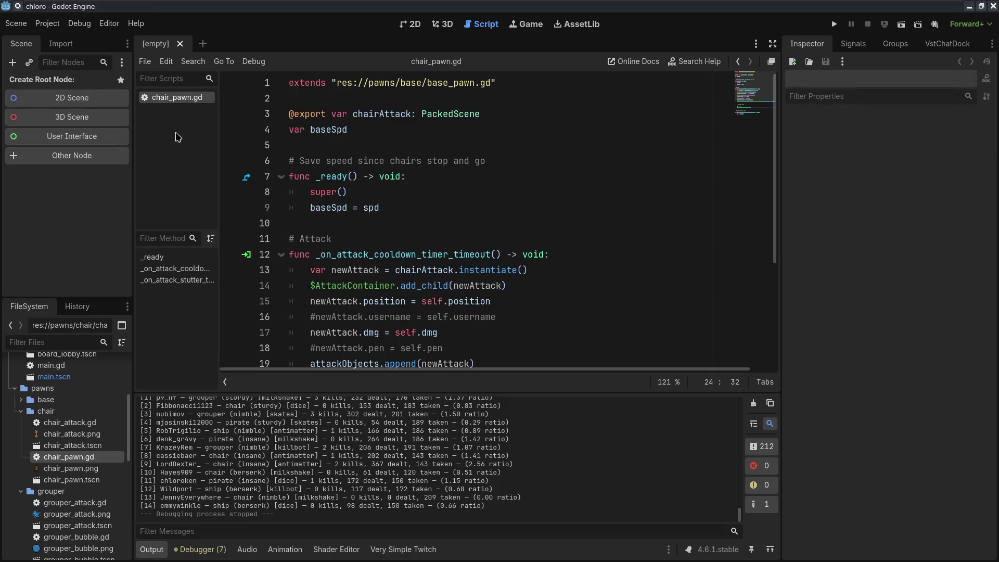
# Open base_pawn.gd and the base pawn scene, and go to the line that doubles dice hits.
pyautogui.click(21, 399)
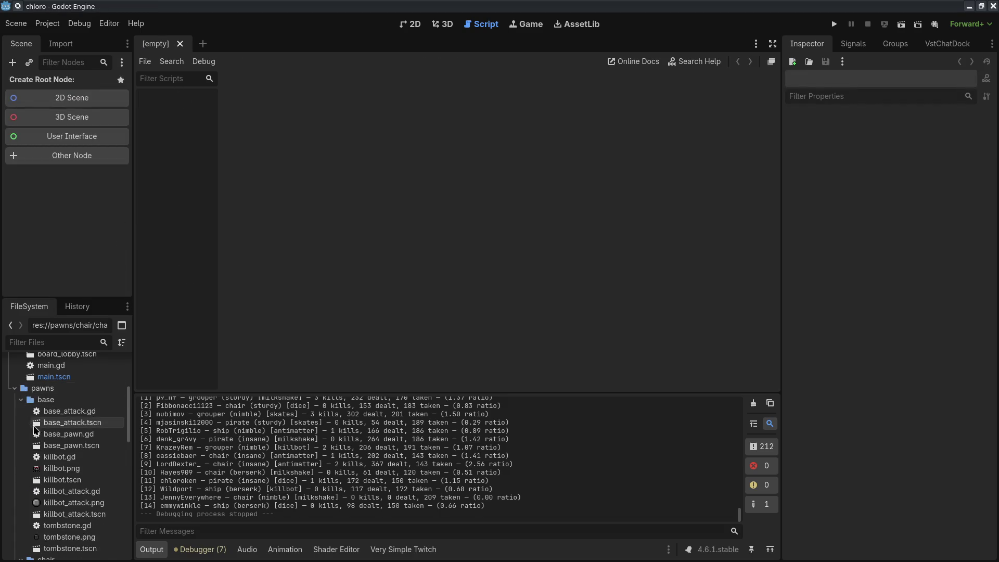
pyautogui.scroll(-2, 52, 432)
pyautogui.doubleClick(89, 385)
pyautogui.doubleClick(90, 396)
pyautogui.scroll(-10, 448, 250)
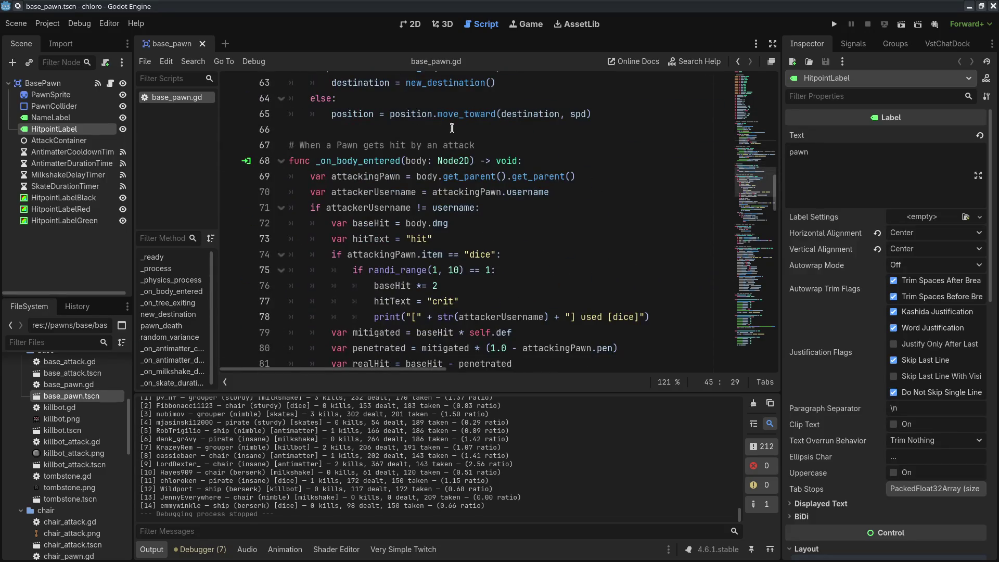
pyautogui.scroll(6, 452, 116)
pyautogui.moveTo(453, 156)
pyautogui.mouseDown()
pyautogui.moveTo(514, 372)
pyautogui.moveTo(542, 164)
pyautogui.mouseUp()
pyautogui.scroll(4, 542, 164)
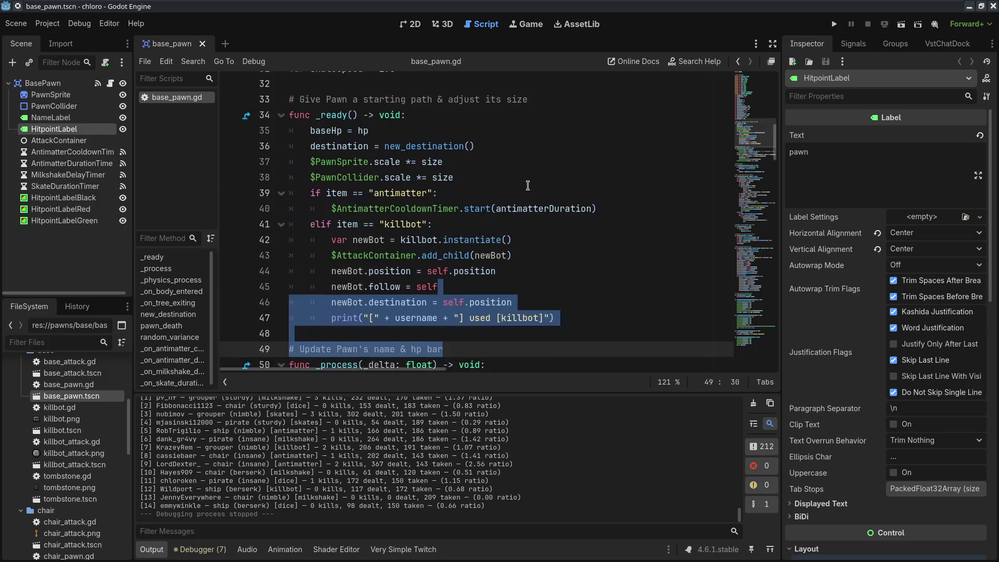
pyautogui.moveTo(312, 134); pyautogui.dragTo(650, 294)
pyautogui.scroll(-8, 475, 199)
pyautogui.scroll(-2, 475, 198)
pyautogui.click(637, 262)
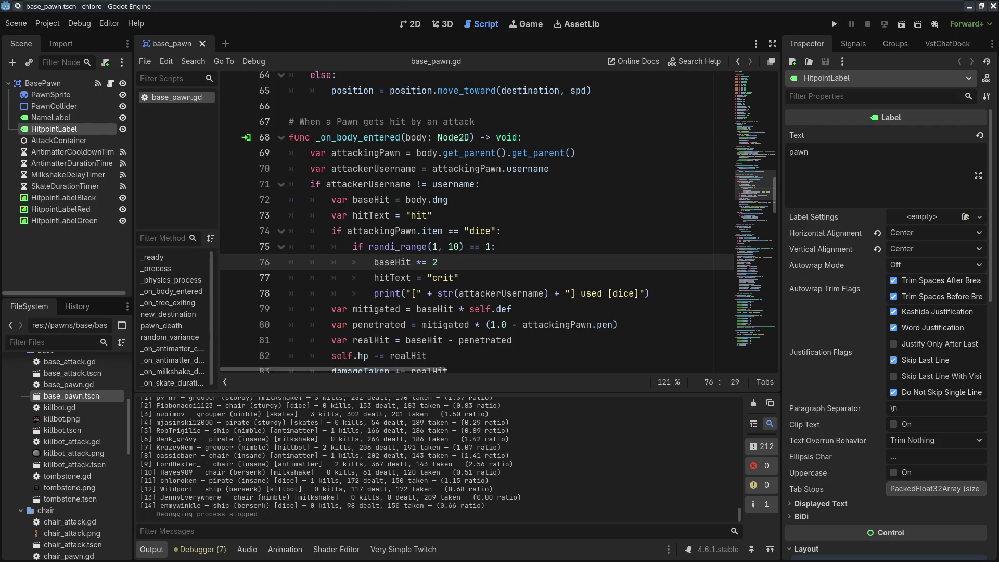
# Rewrite the dice effect in cell E21 as a '25% chance to add 1d6 damage' draft.
pyautogui.hotkey('alt', 'Tab')
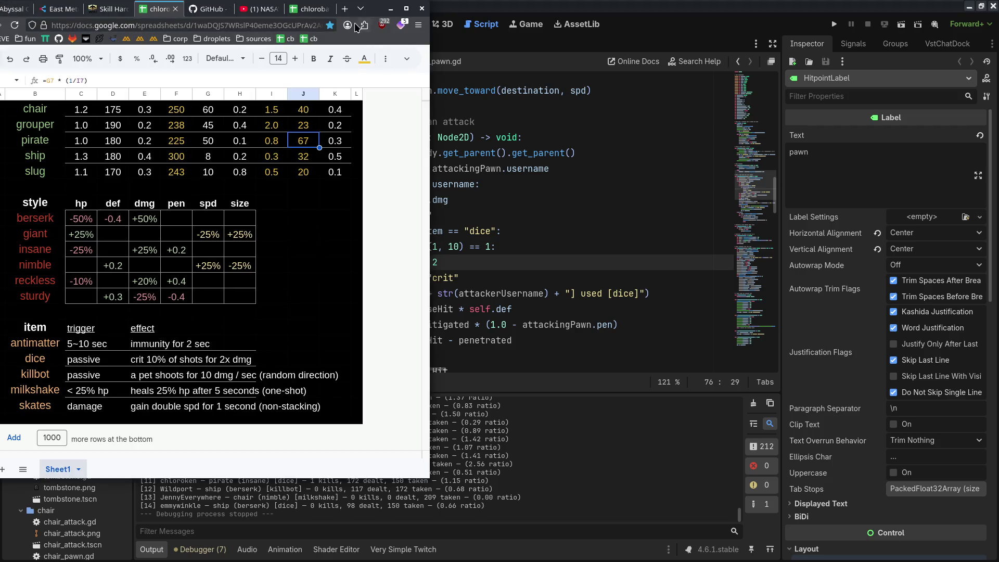
pyautogui.doubleClick(372, 12)
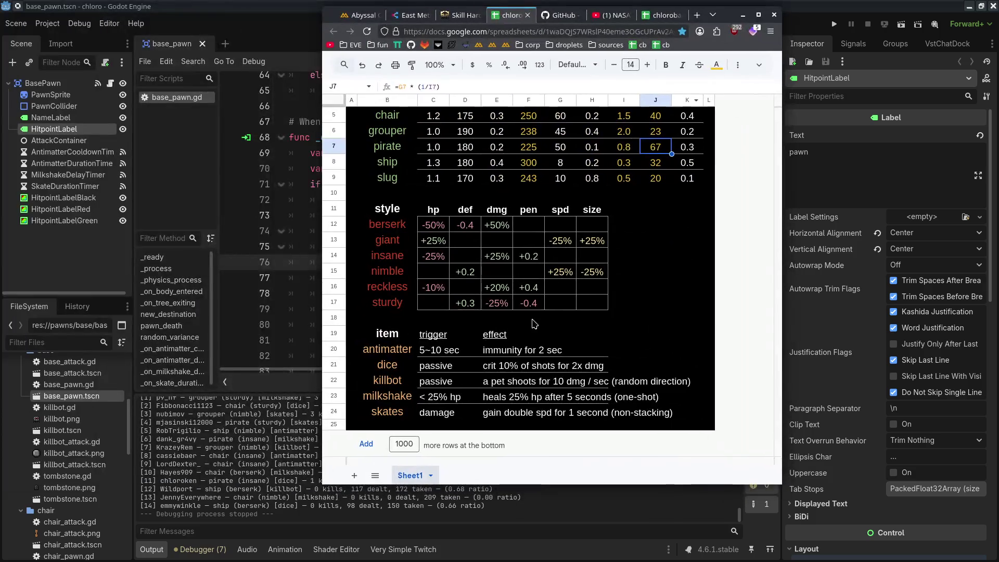
pyautogui.click(523, 366)
pyautogui.doubleClick(523, 366)
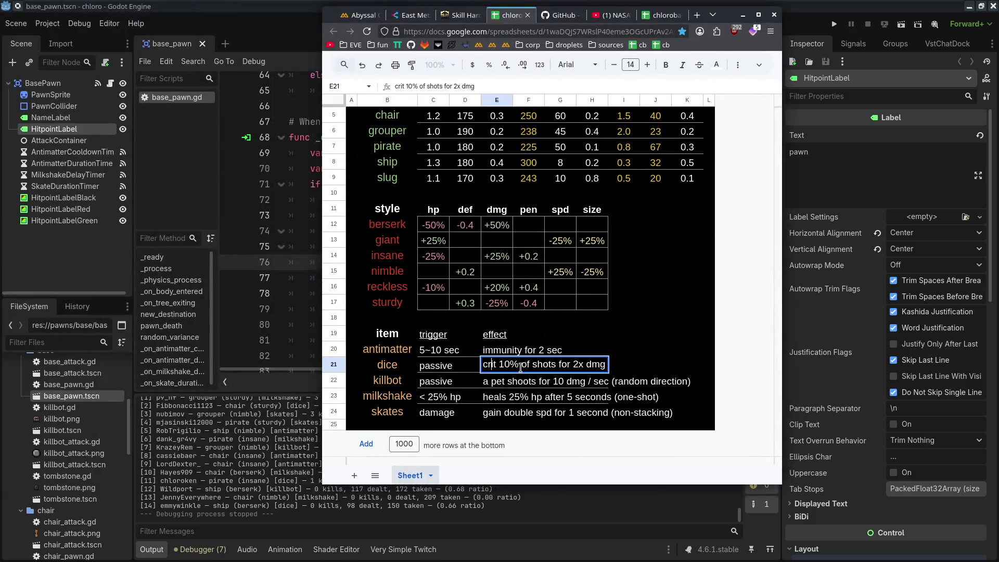
pyautogui.hotkey('ctrl', 'a')
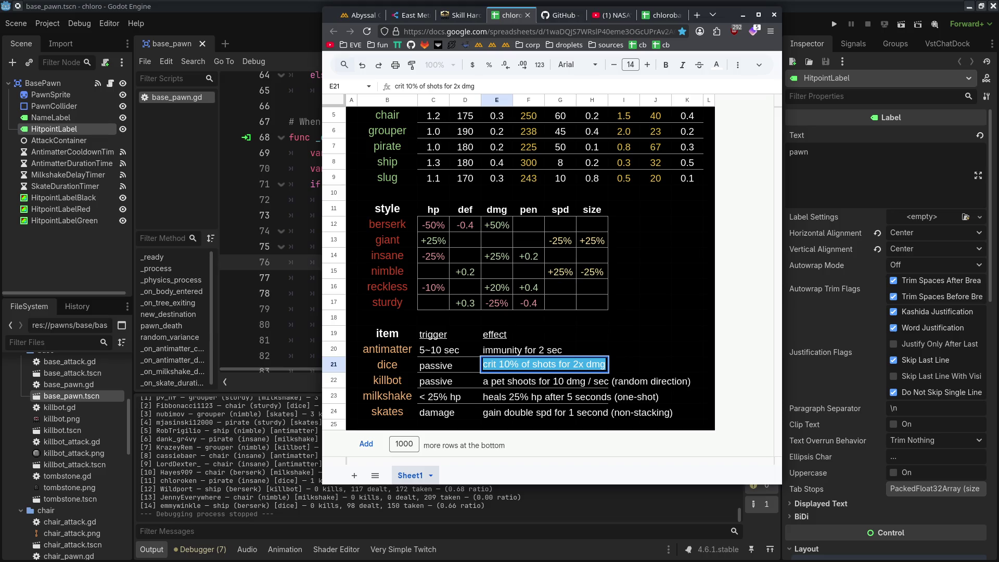
pyautogui.write('25% chance to add')
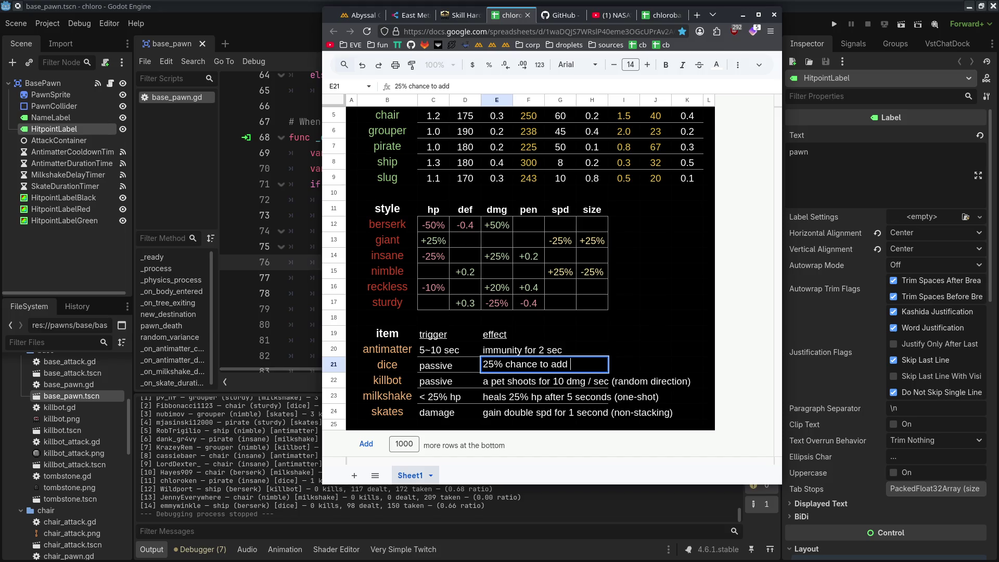
pyautogui.write('2d5')
pyautogui.write('damage')
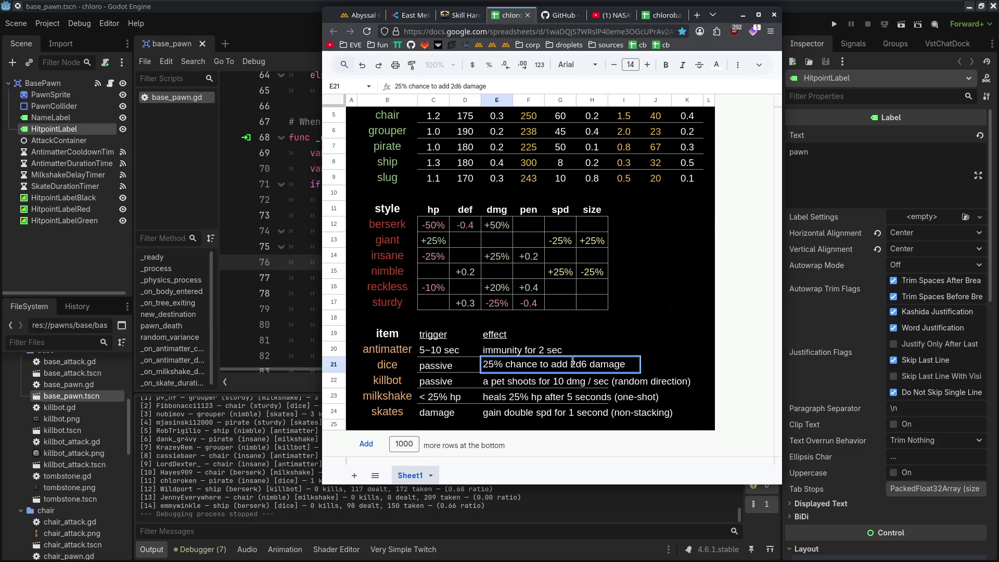
pyautogui.press('Delete')
pyautogui.write('1')
pyautogui.press('End')
pyautogui.click(417, 367)
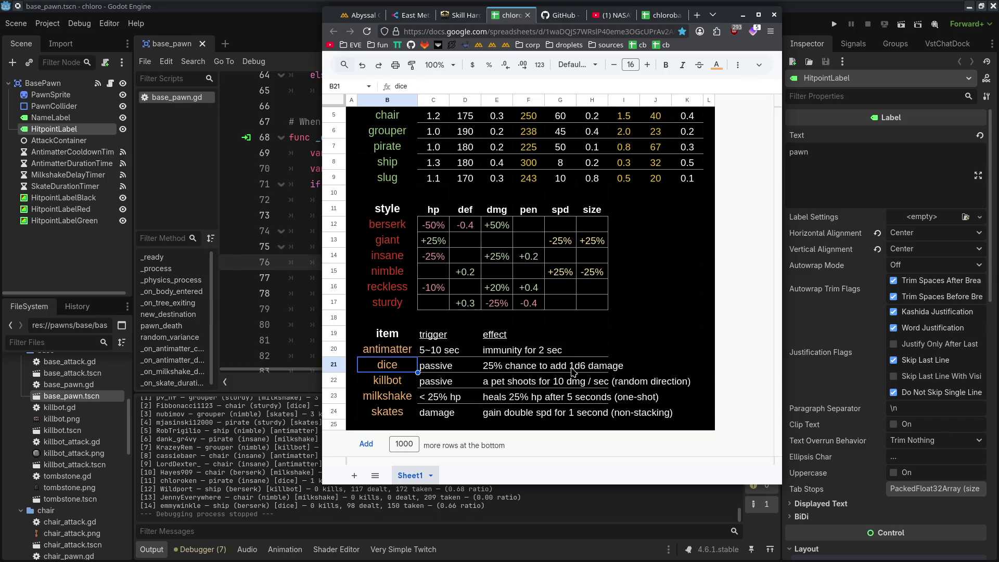
# Revise E21 to read '10% chance to add 2d6 damage' and go back to Godot.
pyautogui.click(552, 366)
pyautogui.click(507, 365)
pyautogui.doubleClick(499, 366)
pyautogui.doubleClick(497, 364)
pyautogui.write('10')
pyautogui.moveTo(576, 363); pyautogui.dragTo(571, 363)
pyautogui.write('2')
pyautogui.moveTo(495, 364)
pyautogui.mouseDown()
pyautogui.moveTo(483, 364)
pyautogui.moveTo(638, 362)
pyautogui.mouseUp()
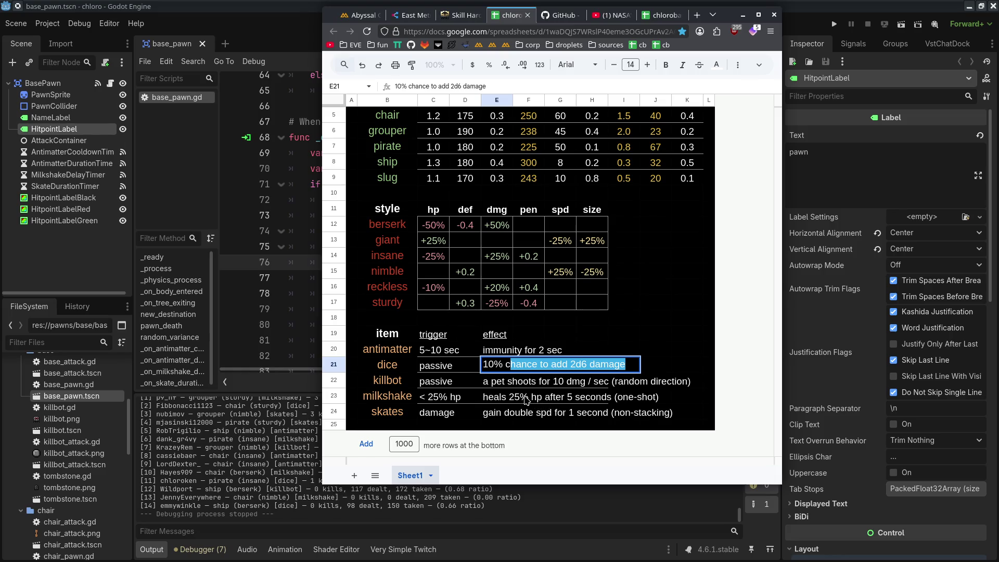
pyautogui.click(511, 385)
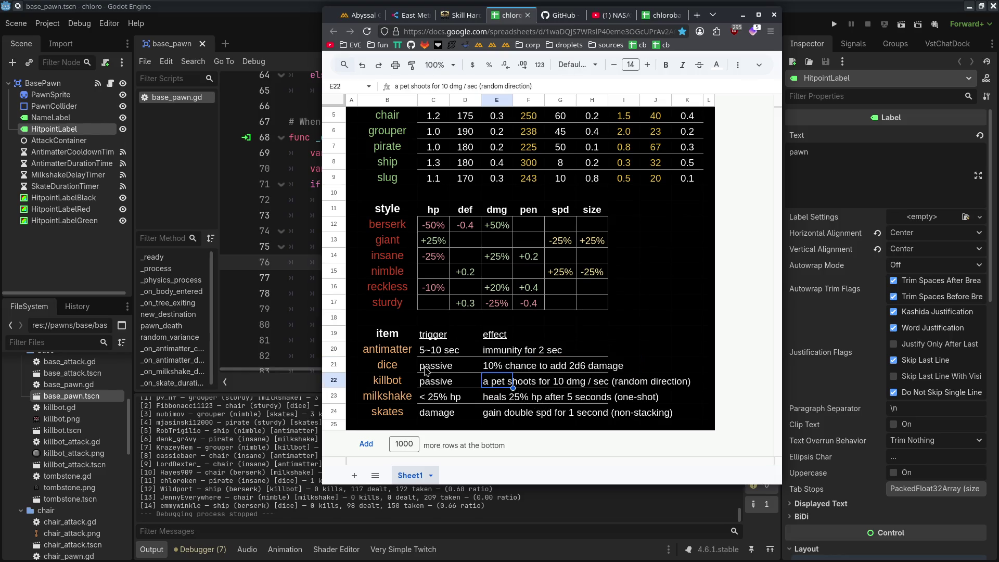
pyautogui.click(510, 365)
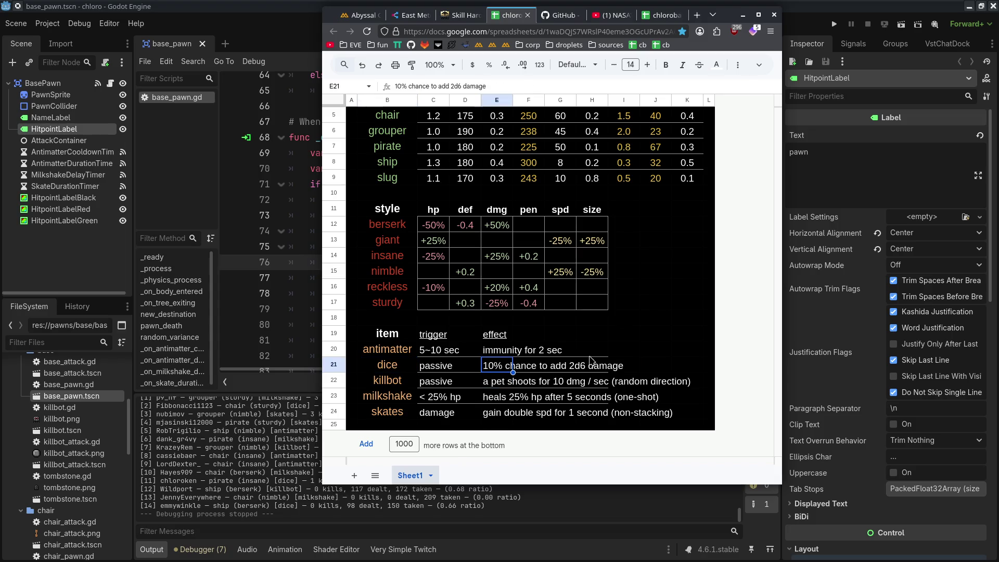
pyautogui.click(218, 163)
pyautogui.scroll(-15, 41, 446)
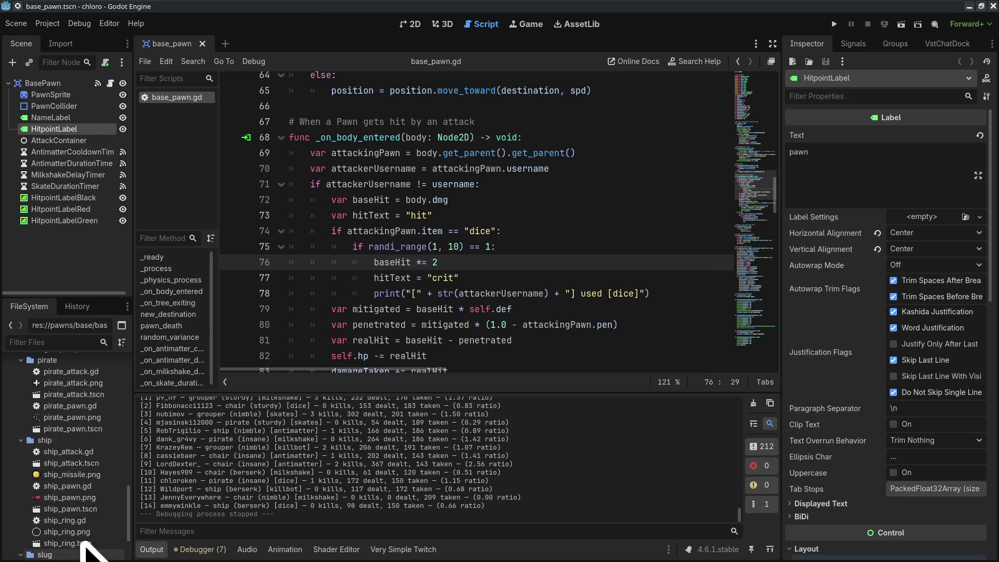
# Change attackConeArc to 0.225 in ship_pawn.gd, checking cell G23 in the stat sheet's milkshake row.
pyautogui.doubleClick(70, 485)
pyautogui.scroll(5, 396, 154)
pyautogui.write('25')
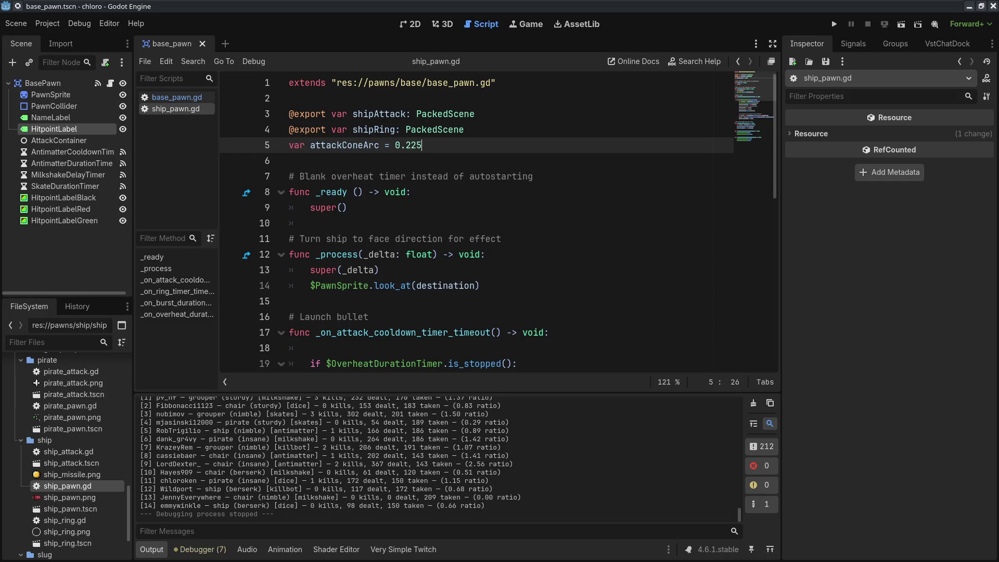
pyautogui.hotkey('alt', 'Tab')
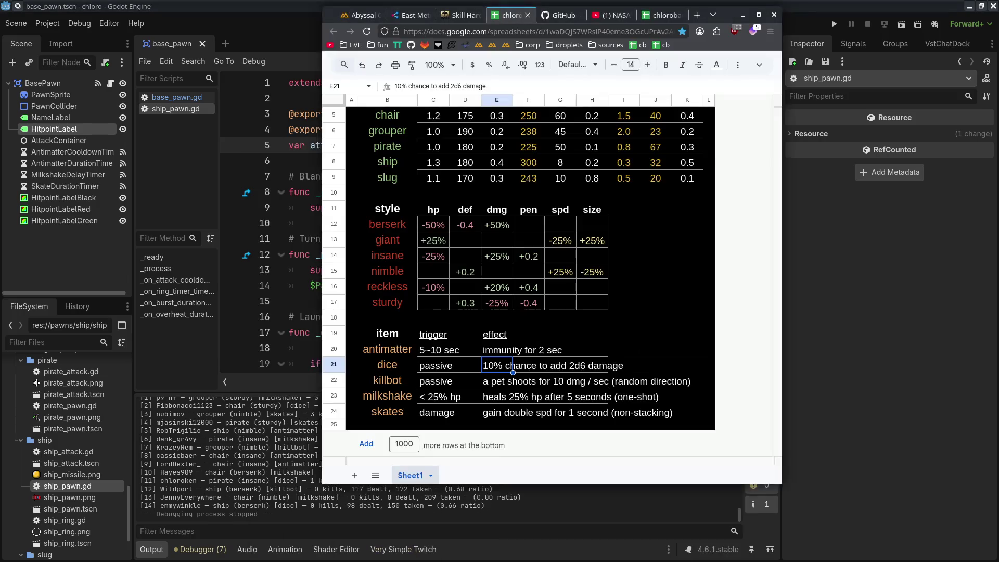
pyautogui.click(552, 394)
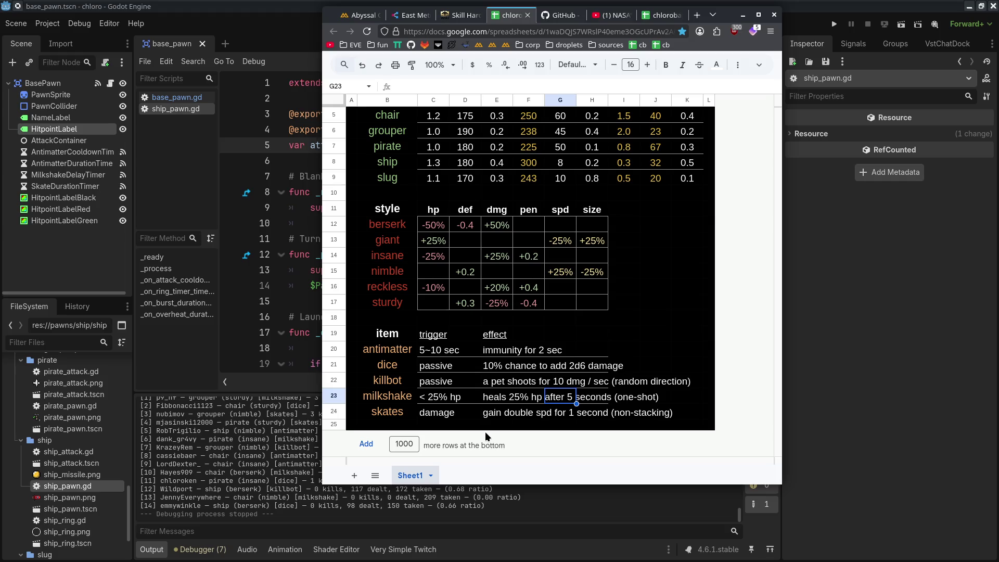
pyautogui.click(304, 294)
pyautogui.scroll(-9, 364, 271)
pyautogui.scroll(4, 410, 253)
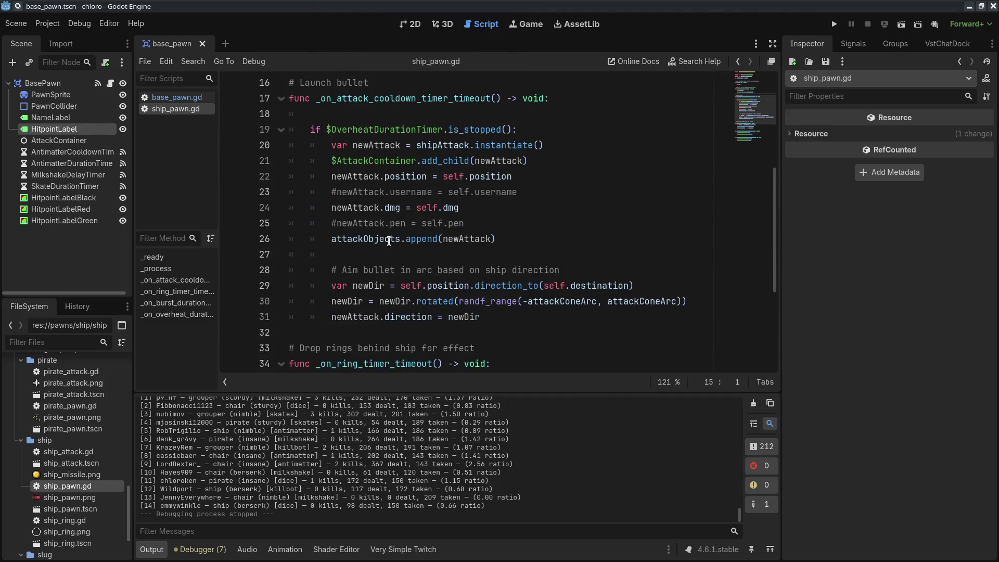
# Bring up base_pawn.gd and compare it against the stat sheet.
pyautogui.click(177, 98)
pyautogui.scroll(-1, 448, 239)
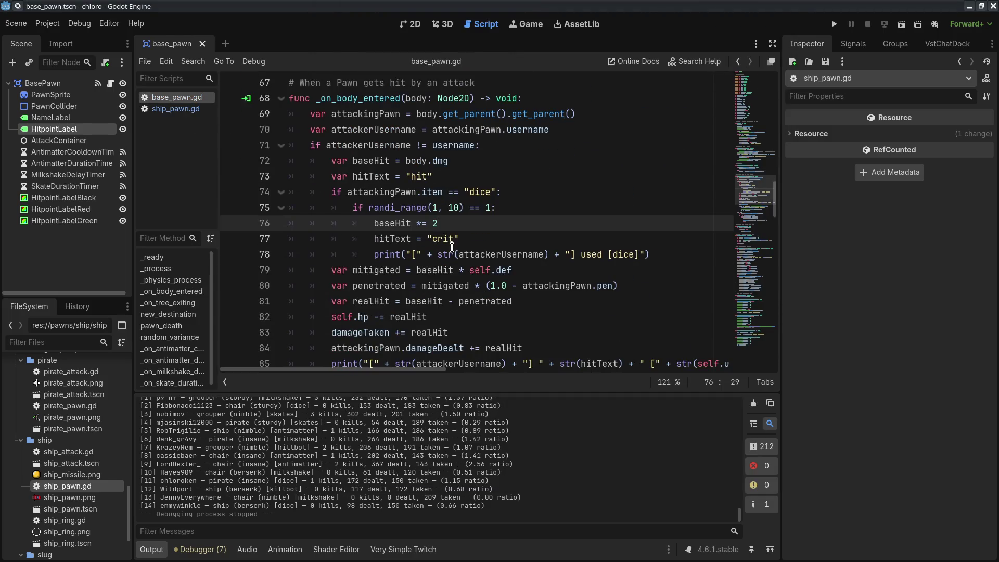
pyautogui.hotkey('alt', 'Tab')
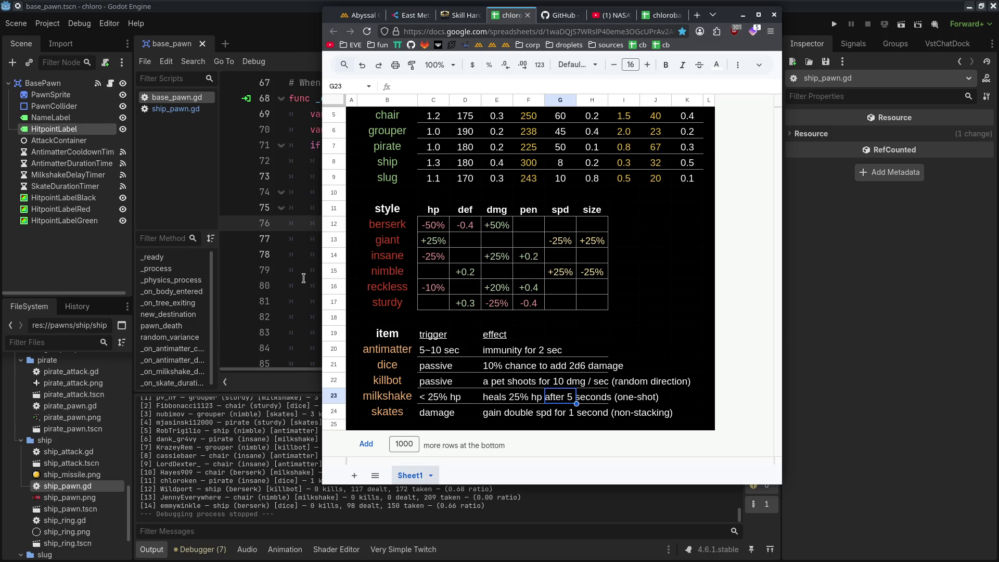
pyautogui.click(304, 279)
pyautogui.hotkey('alt', 'Tab')
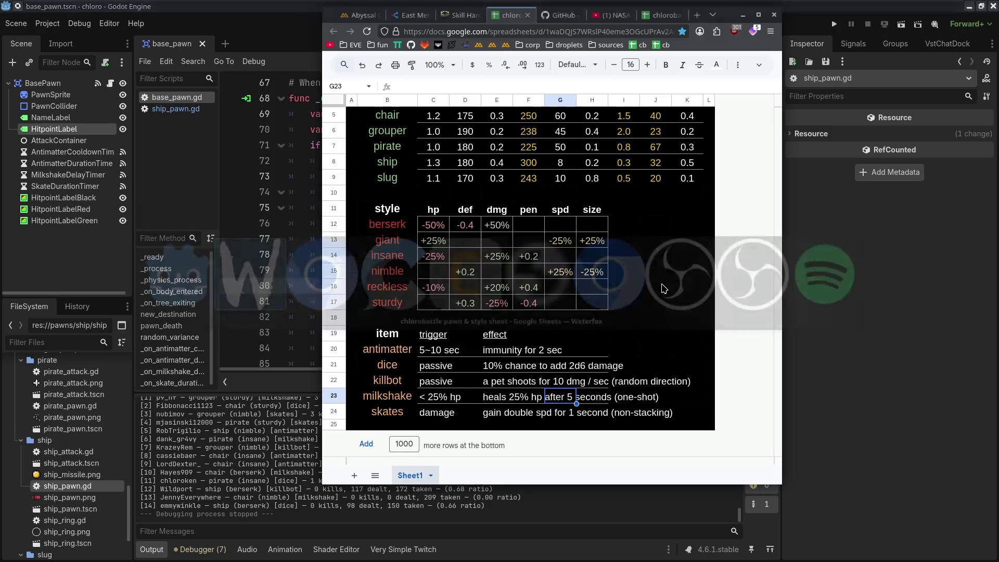
pyautogui.hotkey('alt', 'shift', 'Tab')
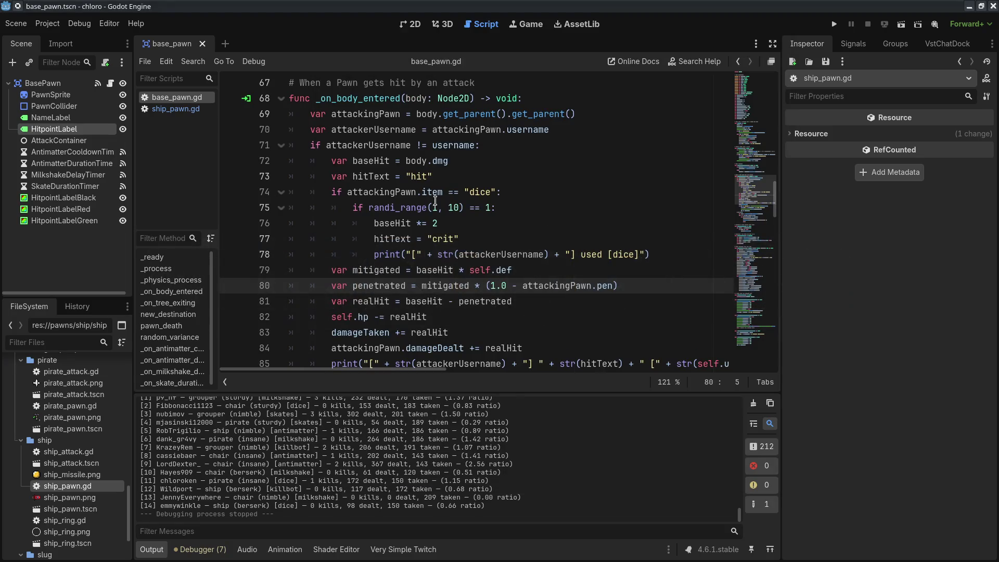
pyautogui.hotkey('alt', 'Tab')
pyautogui.hotkey('alt', 'Tab')
# Make line 76 add randi_range(1, 6) + randi_range(1, 6) to baseHit and save.
pyautogui.click(451, 222)
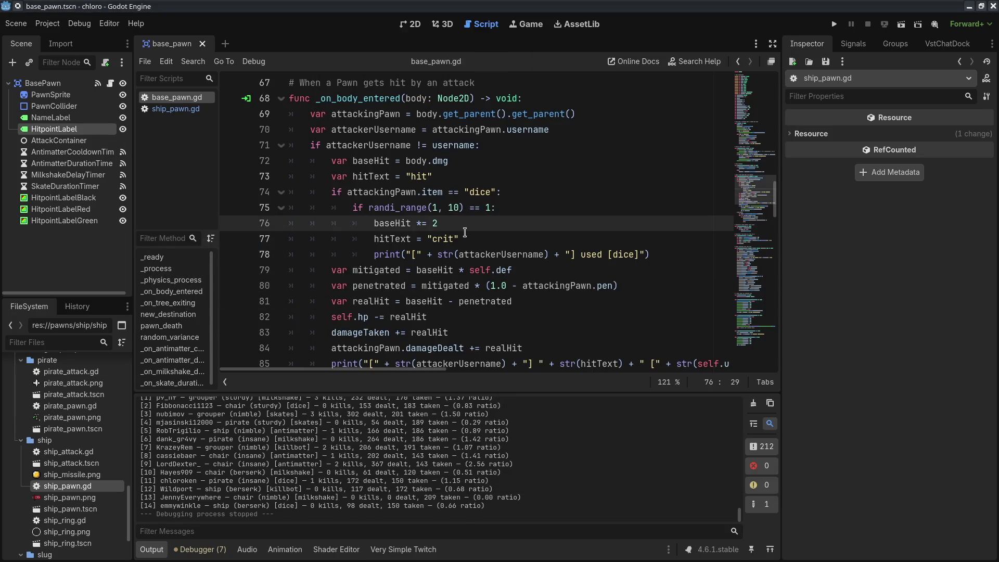
pyautogui.write('rand_i')
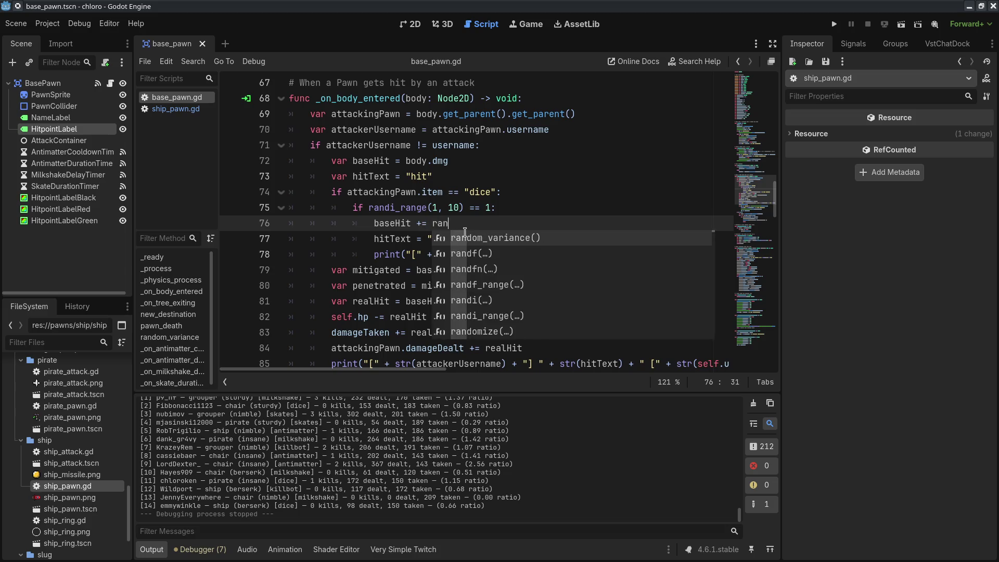
pyautogui.press('BackSpace')
pyautogui.press('BackSpace')
pyautogui.write('i_r')
pyautogui.press('Return')
pyautogui.write('1, 6) +')
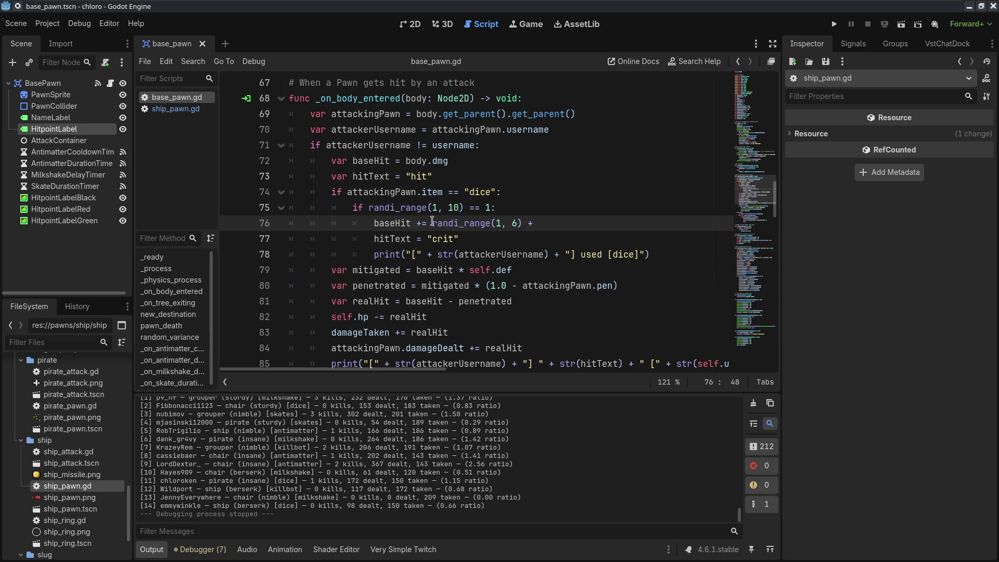
pyautogui.moveTo(432, 223); pyautogui.dragTo(531, 223)
pyautogui.hotkey('ctrl', 'c')
pyautogui.click(541, 223)
pyautogui.hotkey('ctrl', 'v')
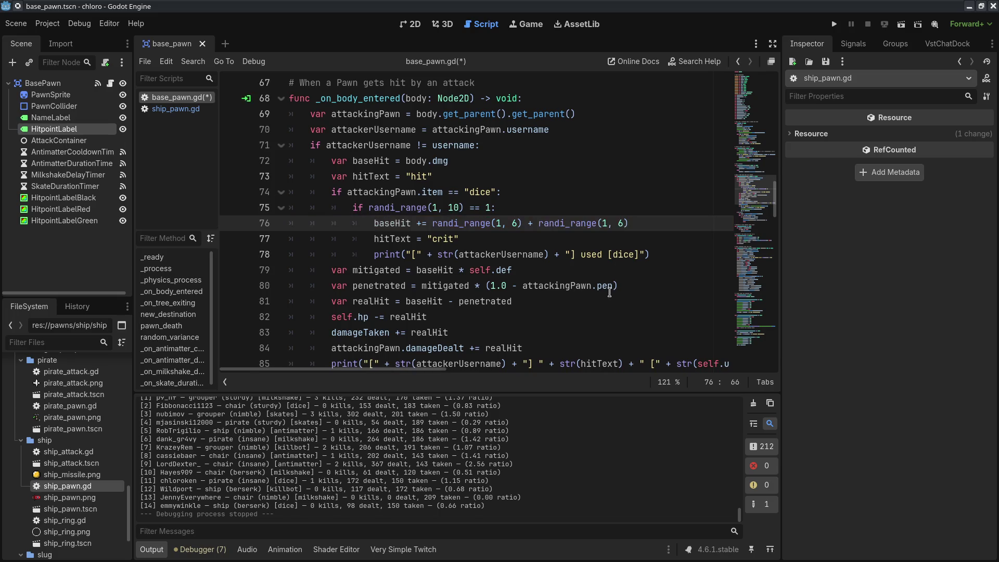
pyautogui.hotkey('ctrl', 's')
pyautogui.hotkey('alt', 'Tab')
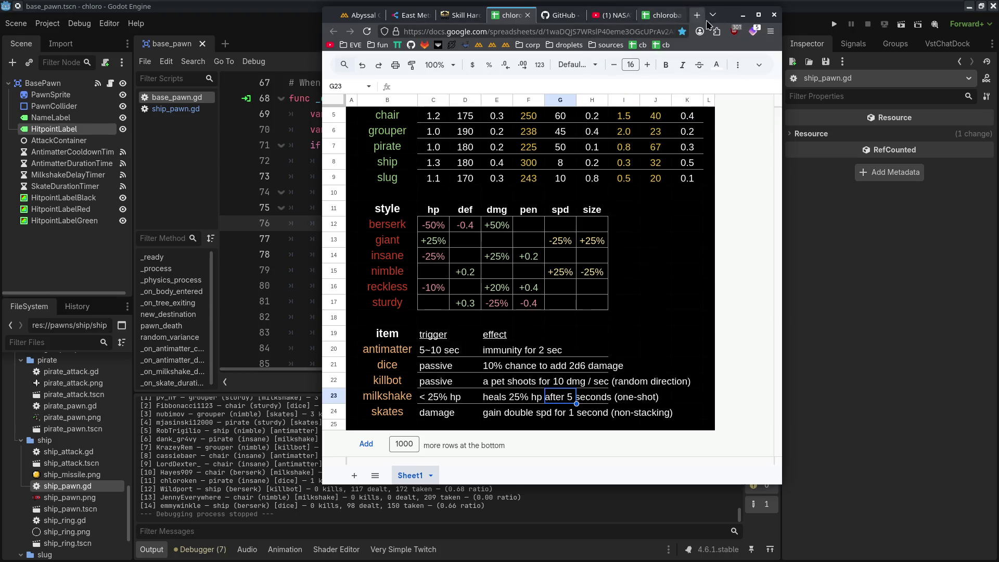
# Read the dice item in B21 and its effect in E21, then minimize the spreadsheet.
pyautogui.moveTo(732, 17)
pyautogui.mouseDown()
pyautogui.moveTo(759, 559)
pyautogui.moveTo(746, 547)
pyautogui.mouseUp()
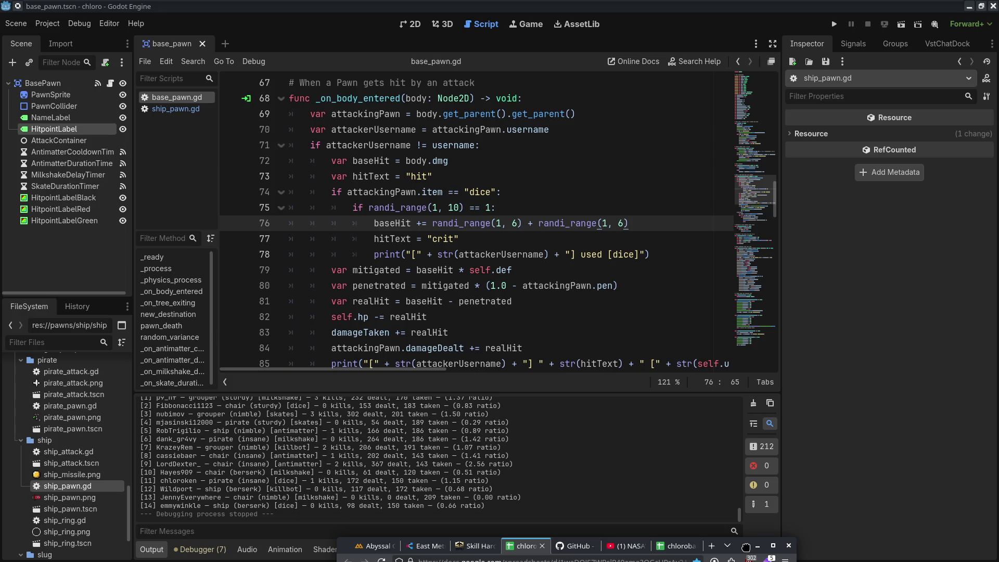
pyautogui.moveTo(745, 546); pyautogui.dragTo(745, 541)
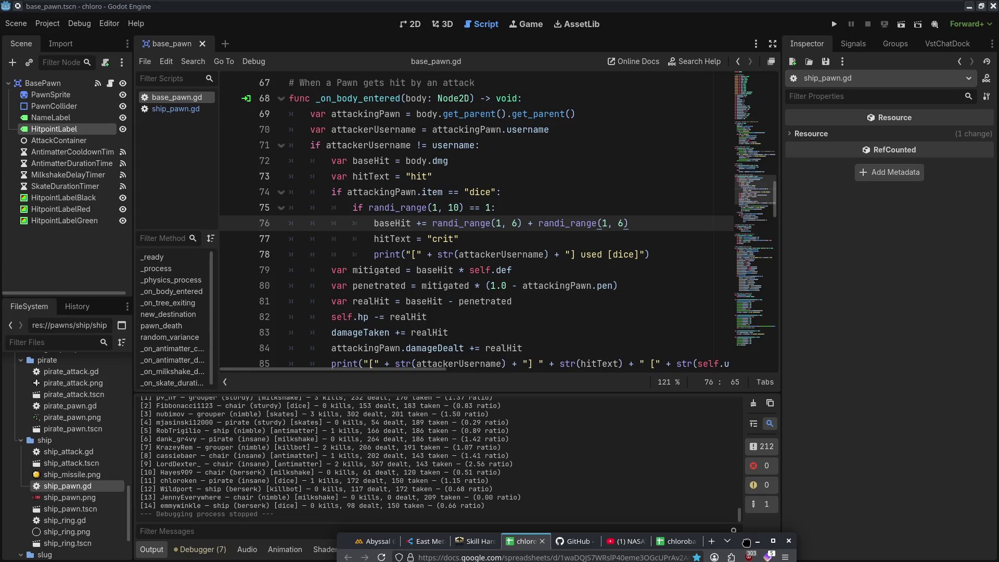
pyautogui.moveTo(746, 541)
pyautogui.mouseDown()
pyautogui.moveTo(700, 213)
pyautogui.moveTo(712, 47)
pyautogui.moveTo(676, 57)
pyautogui.moveTo(690, 59)
pyautogui.mouseUp()
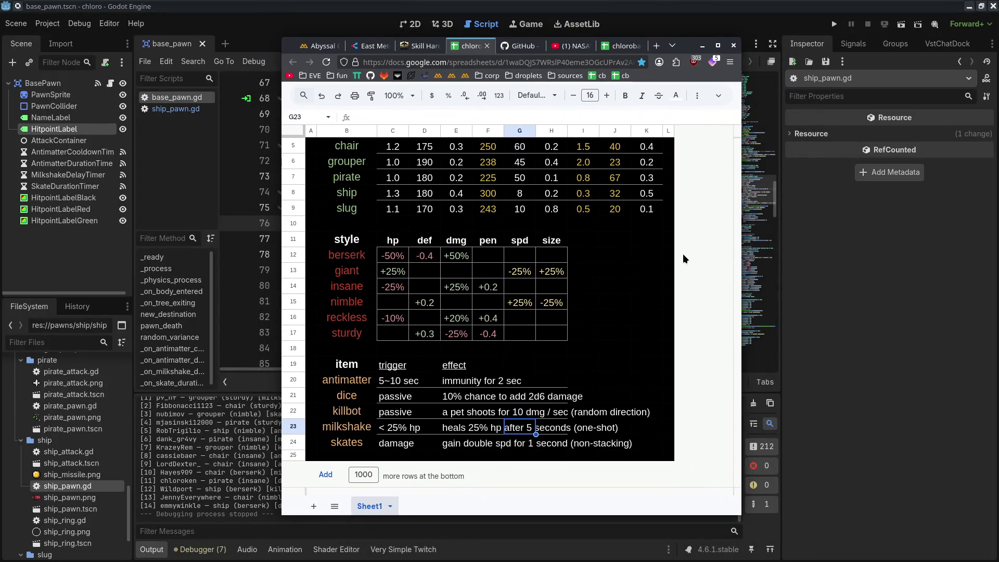
pyautogui.click(454, 400)
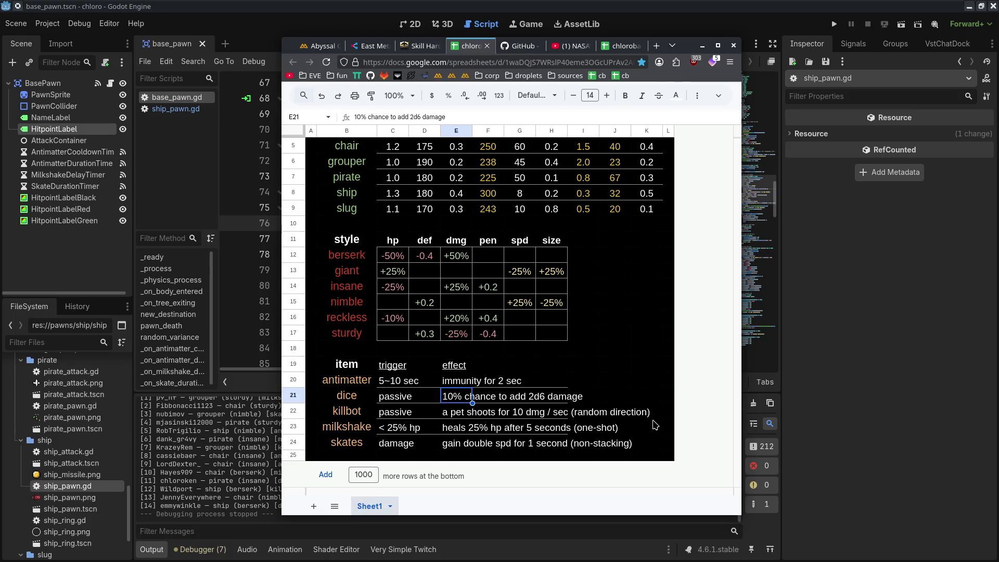
pyautogui.click(354, 396)
pyautogui.click(457, 400)
pyautogui.scroll(2, 653, 414)
pyautogui.scroll(-2, 654, 415)
pyautogui.click(702, 45)
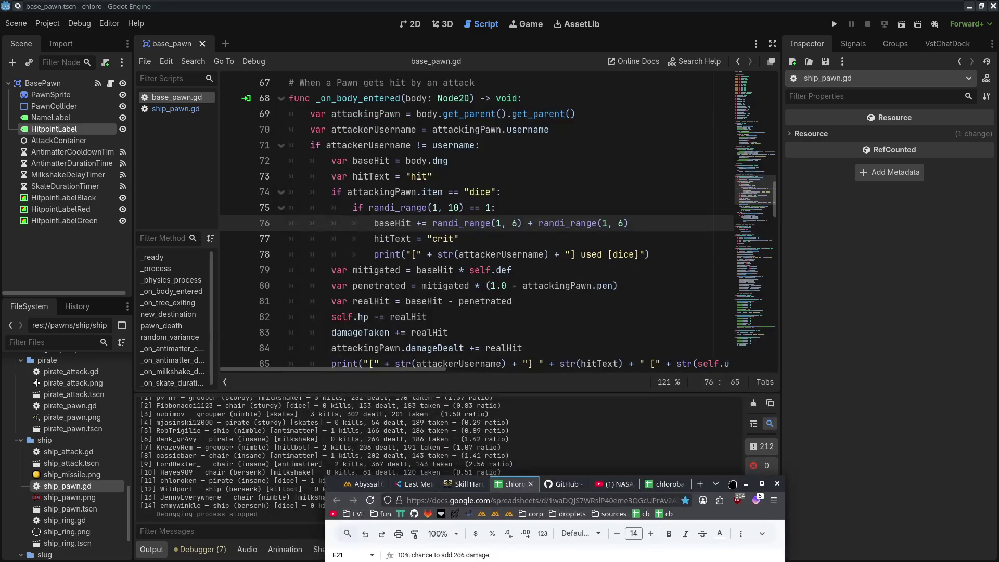
# Set the crit chance to 1 in 4 and turn the first roll into randf_range(0.1, 0.6).
pyautogui.click(578, 240)
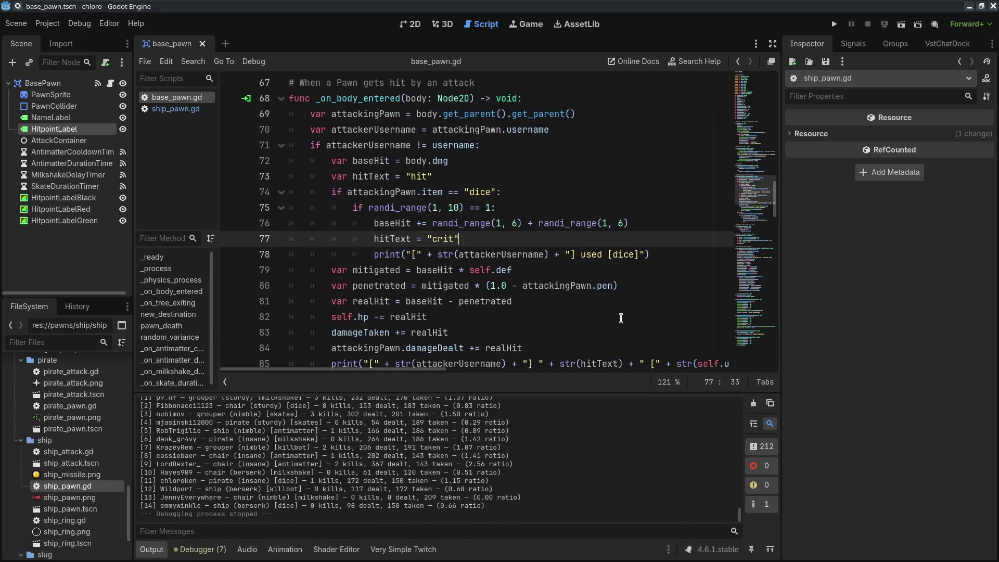
pyautogui.hotkey('ctrl', 'z')
pyautogui.hotkey('ctrl', 'z')
pyautogui.hotkey('ctrl', 'z')
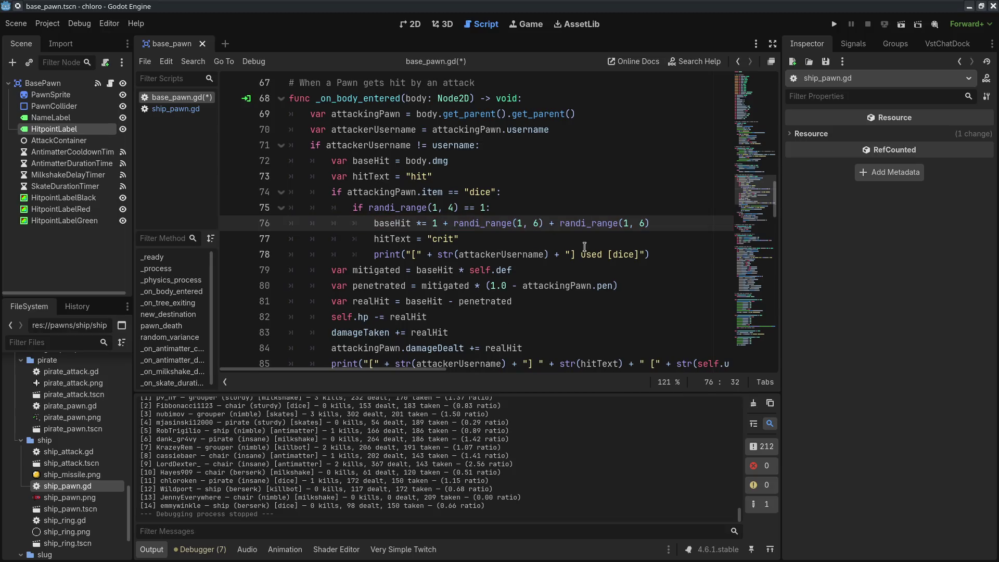
pyautogui.click(624, 253)
pyautogui.click(454, 222)
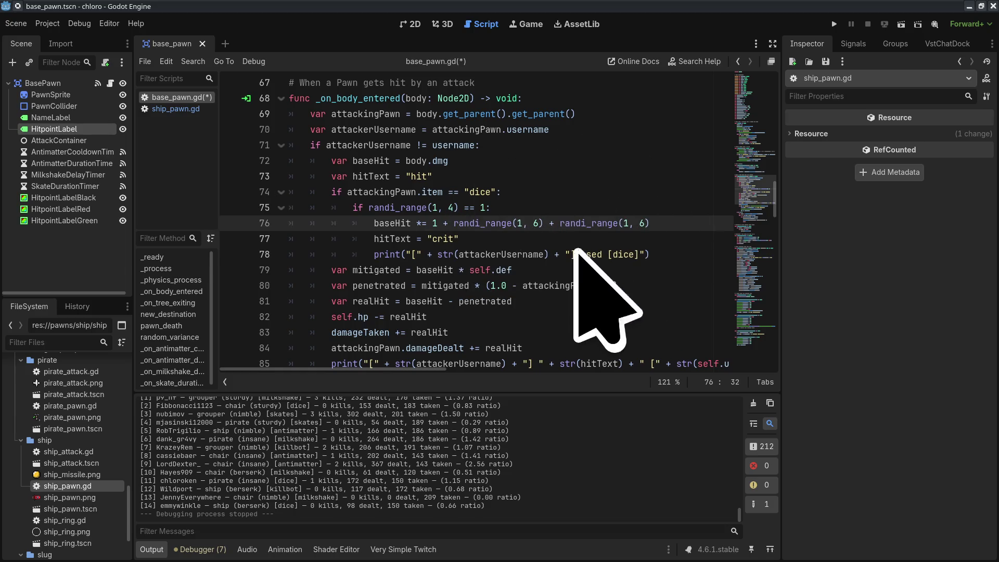
pyautogui.click(483, 223)
pyautogui.press('BackSpace')
pyautogui.write('f')
pyautogui.press('Return')
pyautogui.write('0.')
pyautogui.press('Right')
pyautogui.press('Right')
pyautogui.press('Right')
pyautogui.press('BackSpace')
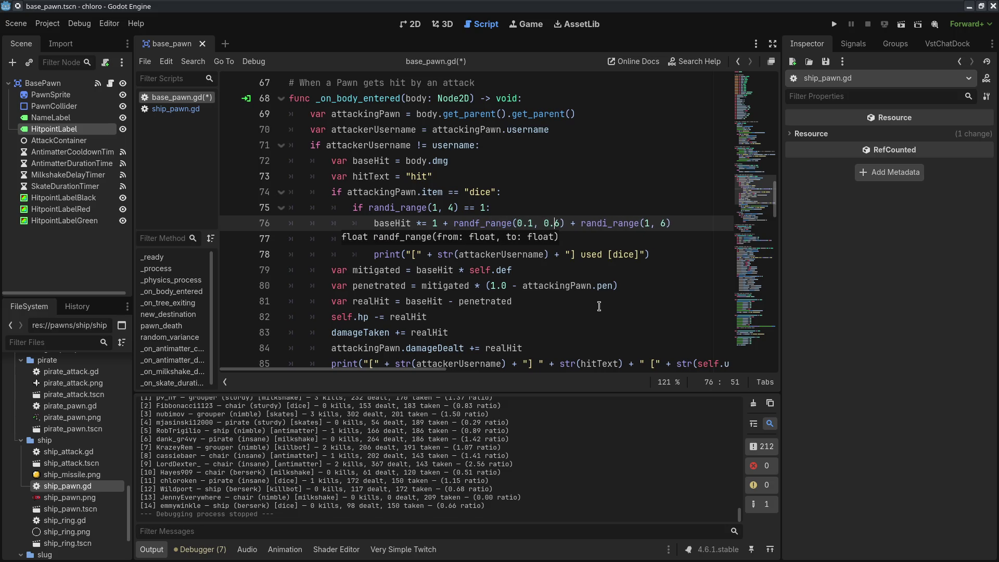
pyautogui.moveTo(454, 223); pyautogui.dragTo(671, 223)
pyautogui.hotkey('ctrl', 'v')
pyautogui.hotkey('ctrl', 's')
# Rework line 76 into a baseHit *= 1 + fractional-roll multiplier, reviewing lines 75–81.
pyautogui.click(496, 241)
pyautogui.click(432, 223)
pyautogui.press('Right')
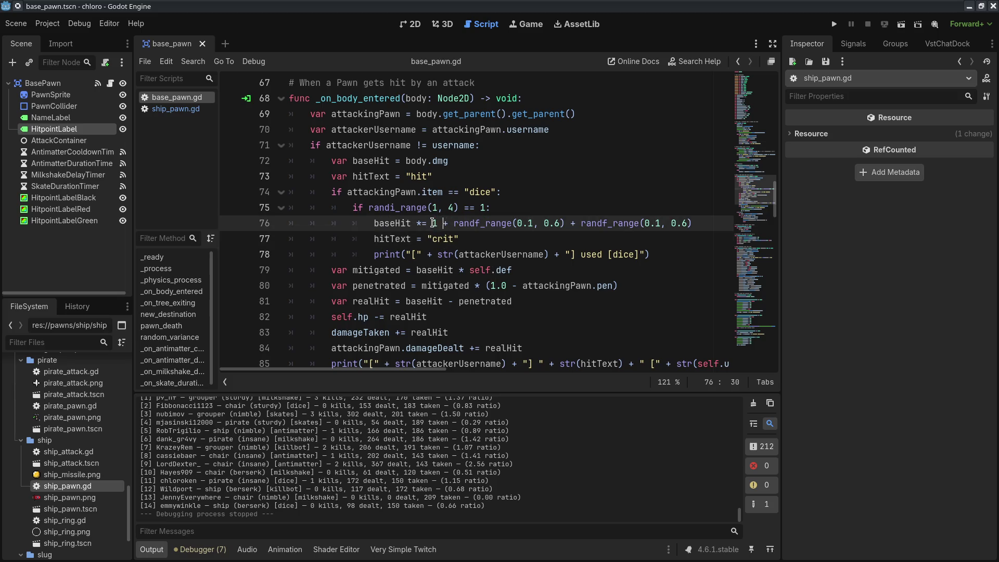
pyautogui.moveTo(393, 223); pyautogui.dragTo(567, 223)
pyautogui.click(607, 236)
pyautogui.moveTo(665, 218); pyautogui.dragTo(717, 219)
pyautogui.click(664, 306)
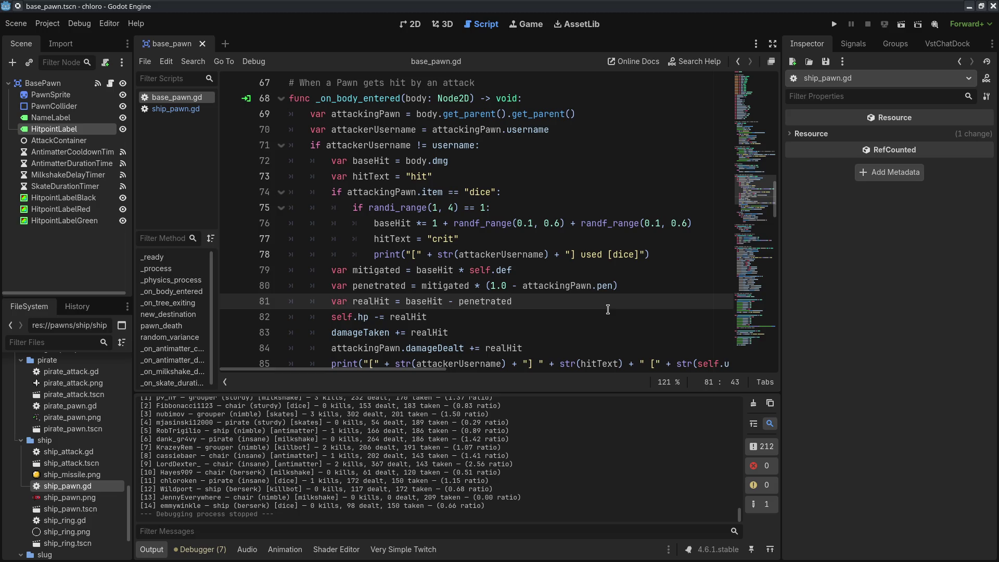
pyautogui.click(571, 239)
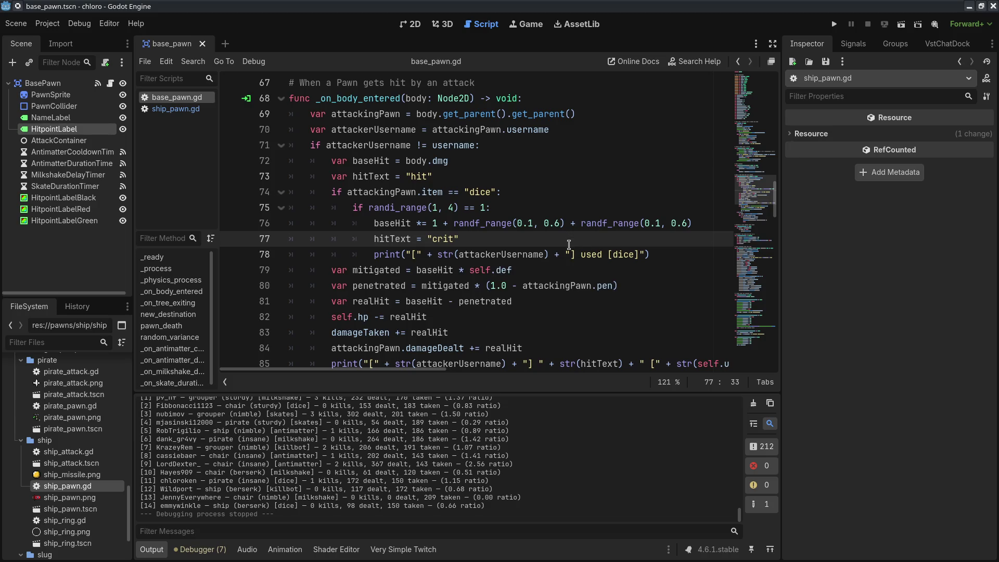
pyautogui.click(548, 213)
pyautogui.click(547, 224)
pyautogui.click(572, 287)
pyautogui.click(397, 217)
pyautogui.click(575, 303)
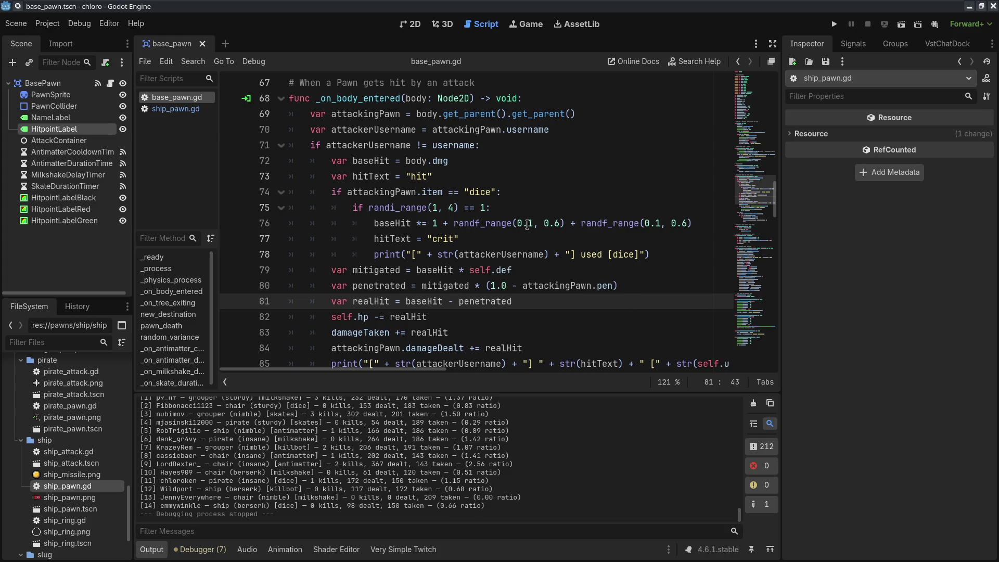
pyautogui.click(515, 240)
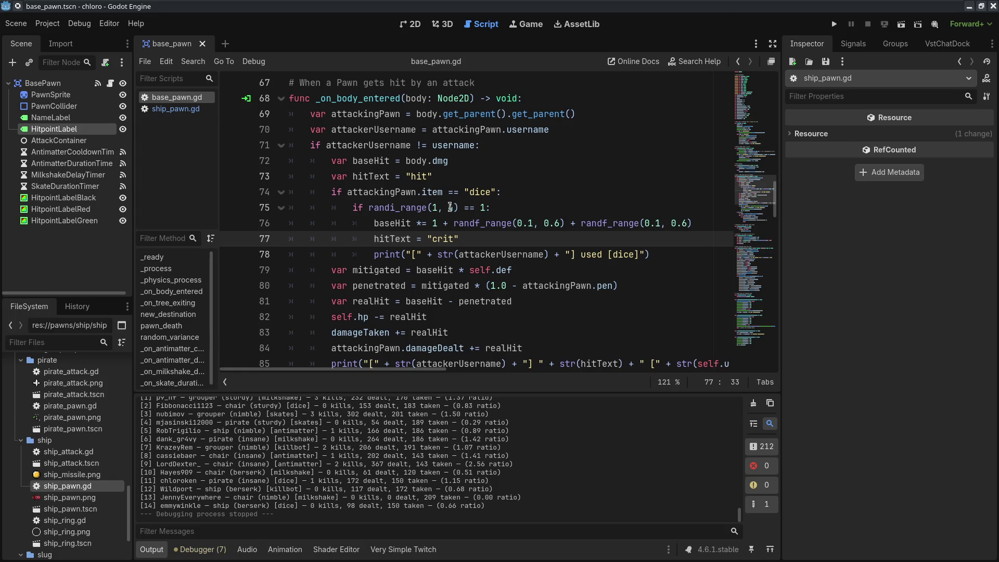
# Append a third randf_range(0.1, 0.6) roll to line 76 and review the crit lines 75–78.
pyautogui.moveTo(703, 224); pyautogui.dragTo(566, 217)
pyautogui.hotkey('ctrl', 'c')
pyautogui.press('End')
pyautogui.hotkey('ctrl', 'v')
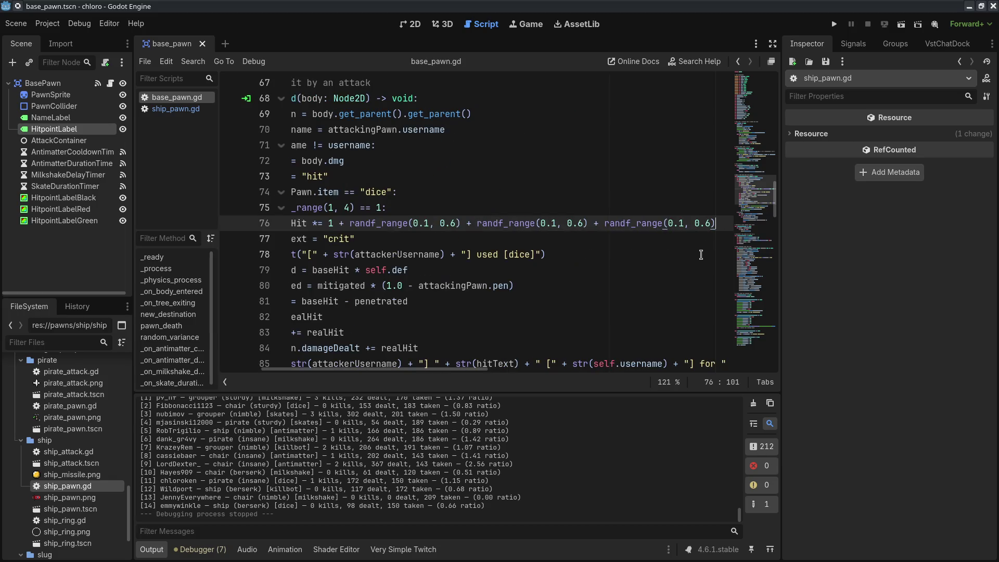
pyautogui.moveTo(482, 369)
pyautogui.mouseDown()
pyautogui.moveTo(450, 369)
pyautogui.moveTo(588, 369)
pyautogui.moveTo(433, 369)
pyautogui.mouseUp()
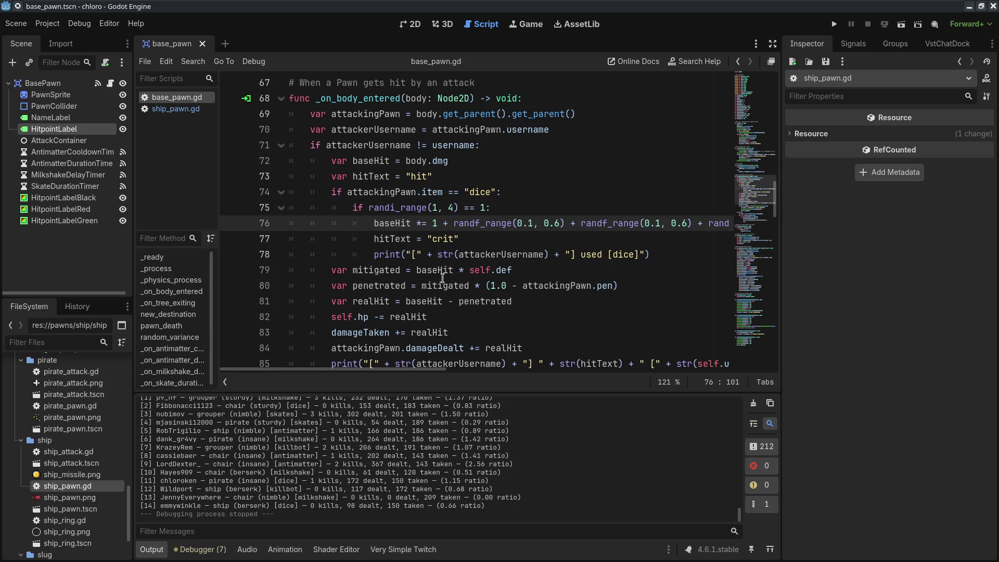
pyautogui.moveTo(397, 369)
pyautogui.mouseDown()
pyautogui.moveTo(483, 369)
pyautogui.moveTo(322, 371)
pyautogui.moveTo(388, 370)
pyautogui.moveTo(374, 380)
pyautogui.mouseUp()
pyautogui.doubleClick(527, 223)
pyautogui.moveTo(395, 372)
pyautogui.mouseDown()
pyautogui.moveTo(452, 379)
pyautogui.moveTo(380, 383)
pyautogui.mouseUp()
pyautogui.press('Down')
pyautogui.moveTo(407, 200); pyautogui.dragTo(411, 229)
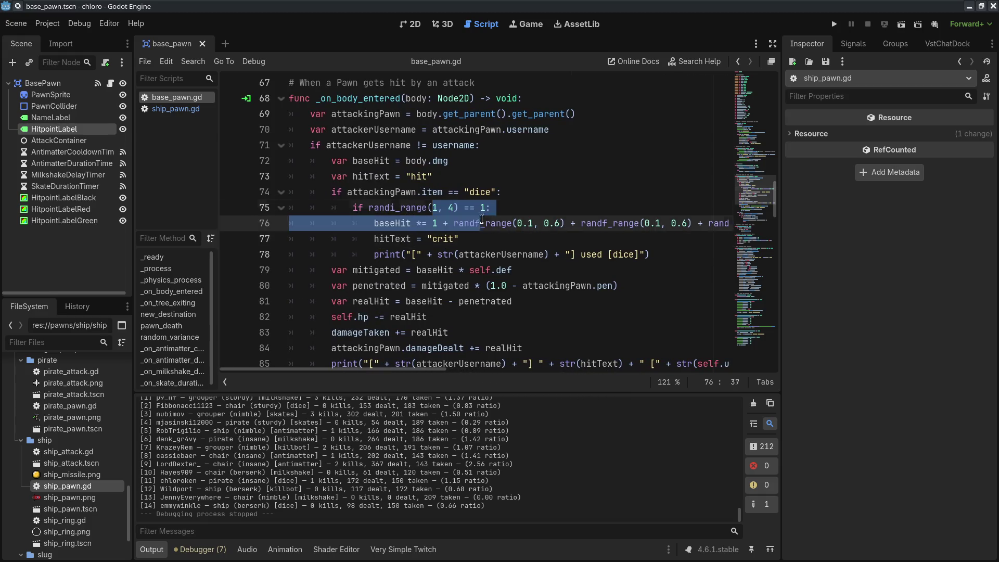
pyautogui.click(571, 254)
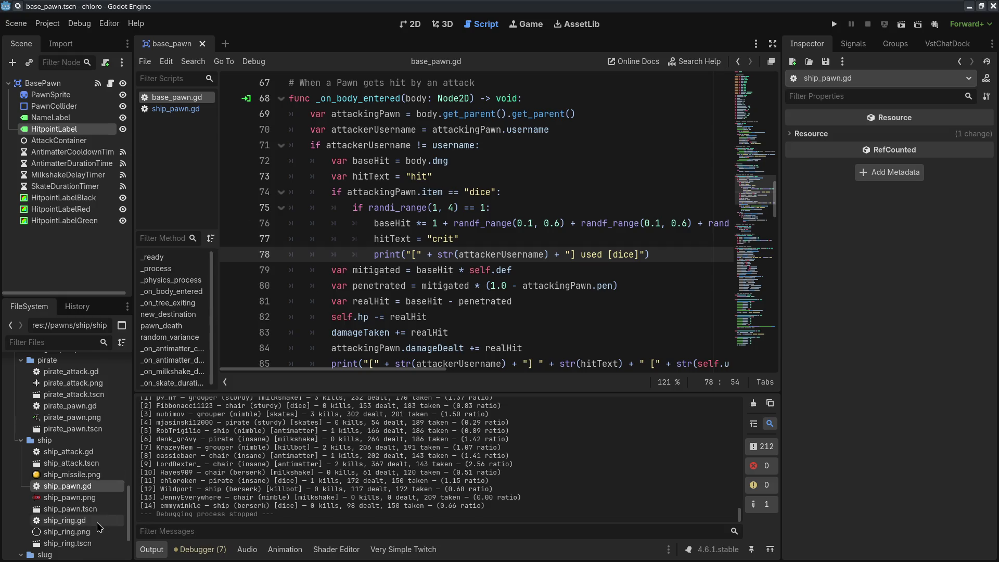
pyautogui.scroll(-3, 78, 520)
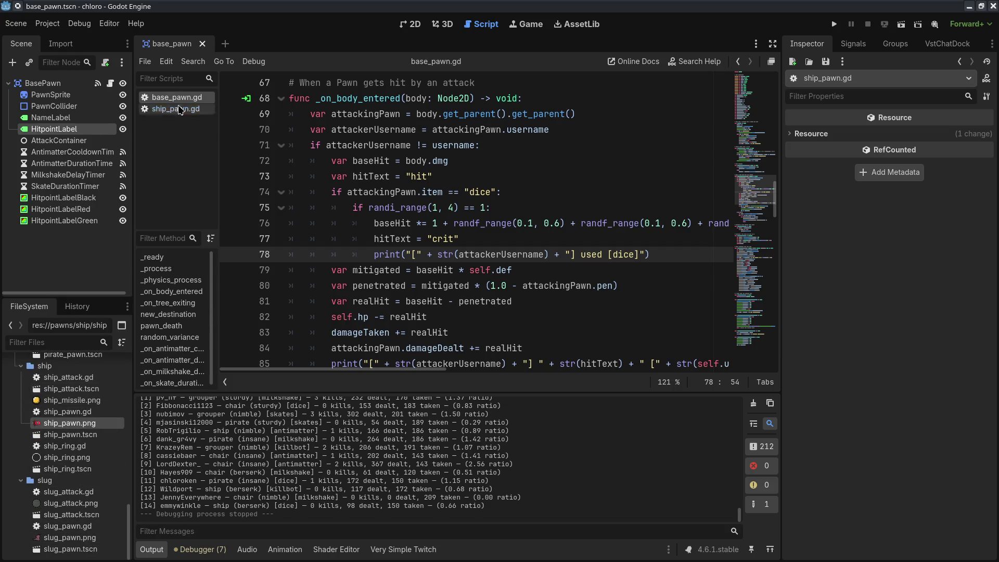
# Check the 0.225 attackConeArc value in ship_pawn.gd.
pyautogui.click(176, 109)
pyautogui.scroll(5, 407, 208)
pyautogui.doubleClick(420, 145)
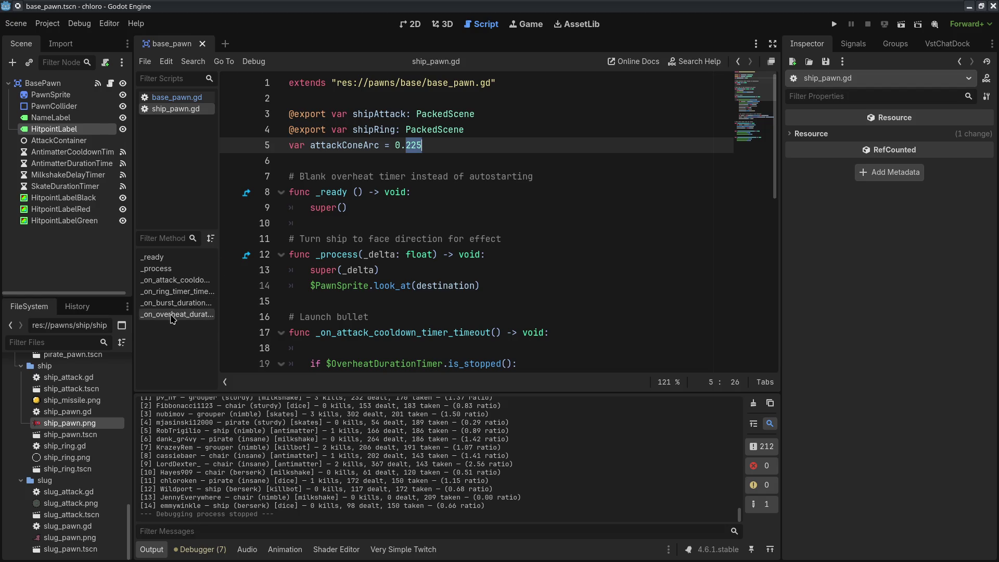
# Review the new 0.1–0.6 crit multiplier in base_pawn.gd and start a test match.
pyautogui.click(177, 98)
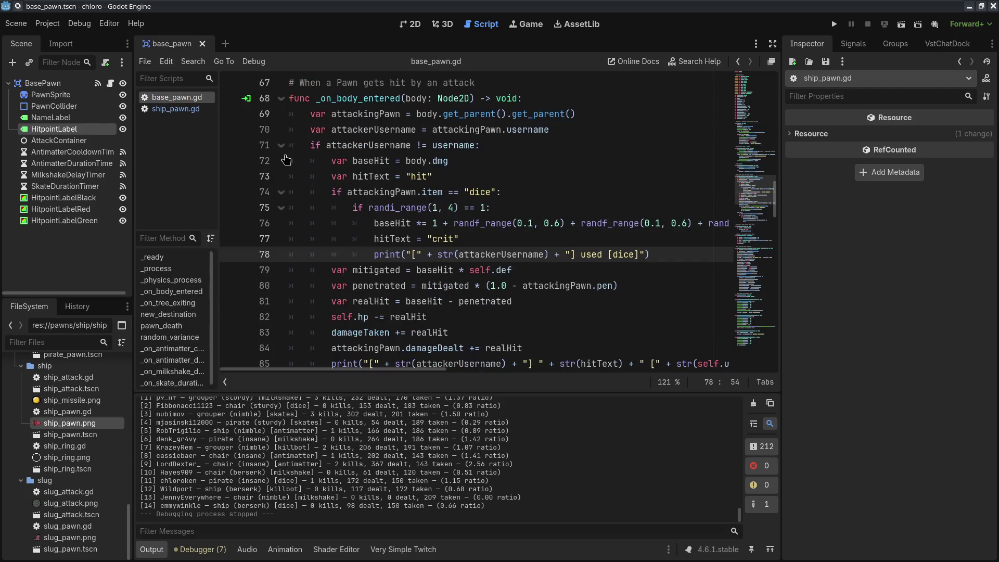
pyautogui.moveTo(424, 235); pyautogui.dragTo(677, 256)
pyautogui.moveTo(403, 223); pyautogui.dragTo(674, 252)
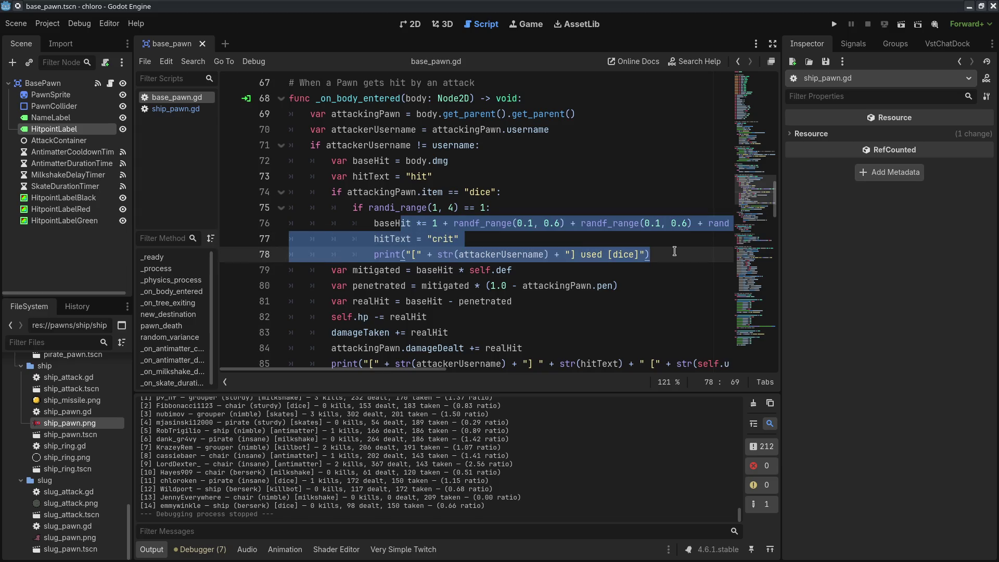
pyautogui.moveTo(512, 223); pyautogui.dragTo(555, 223)
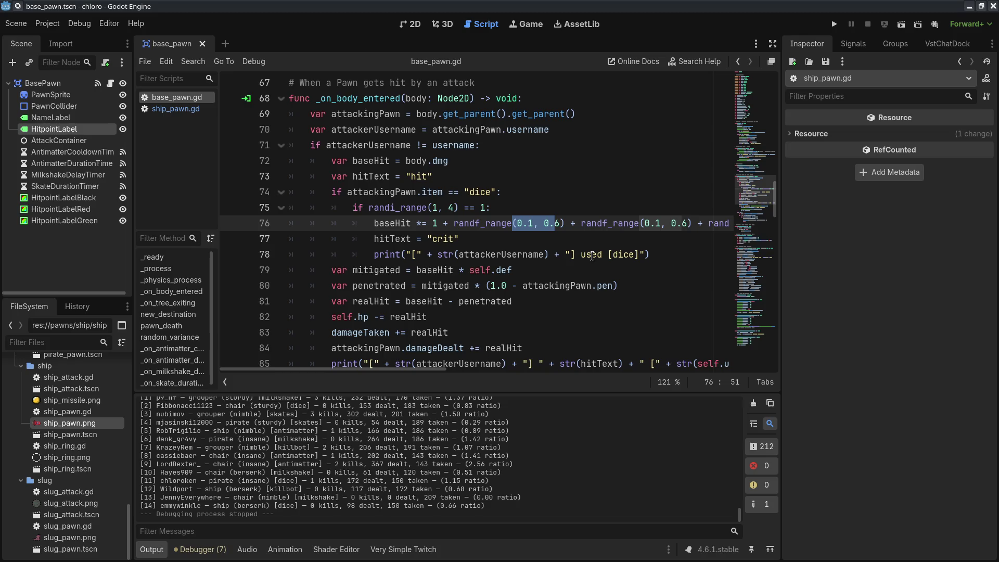
pyautogui.click(834, 24)
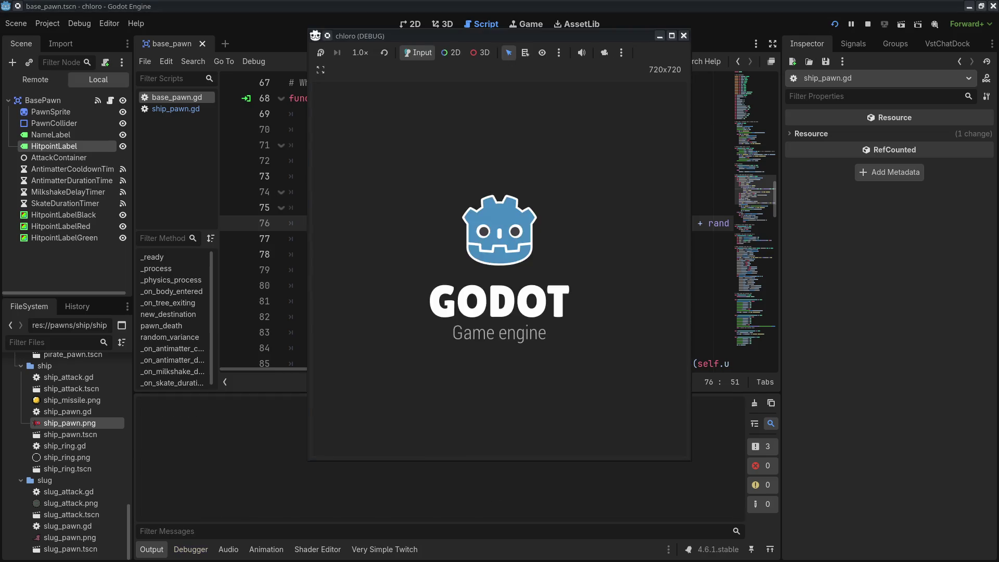
pyautogui.hotkey('alt', 'Tab')
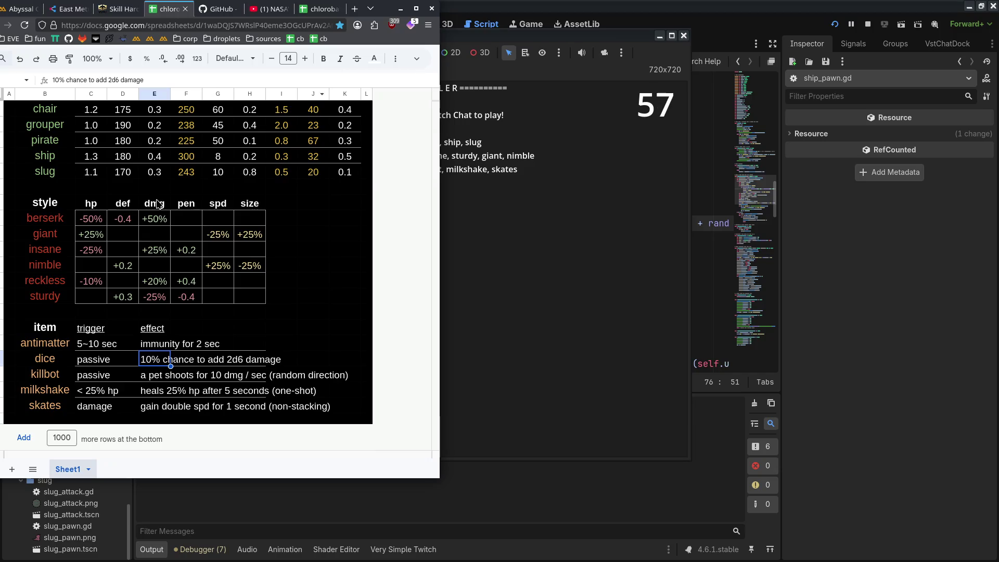
# Reword the dice effect in the stat sheet to '25% chance to multiply dmg by 2d6'.
pyautogui.scroll(3, 157, 203)
pyautogui.moveTo(592, 40); pyautogui.dragTo(654, 12)
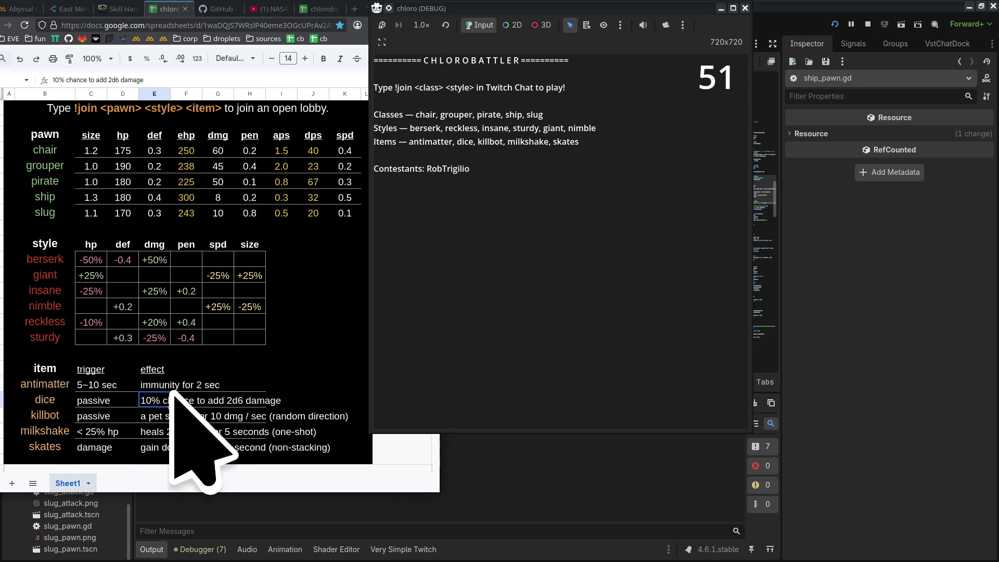
pyautogui.click(171, 409)
pyautogui.write('25%')
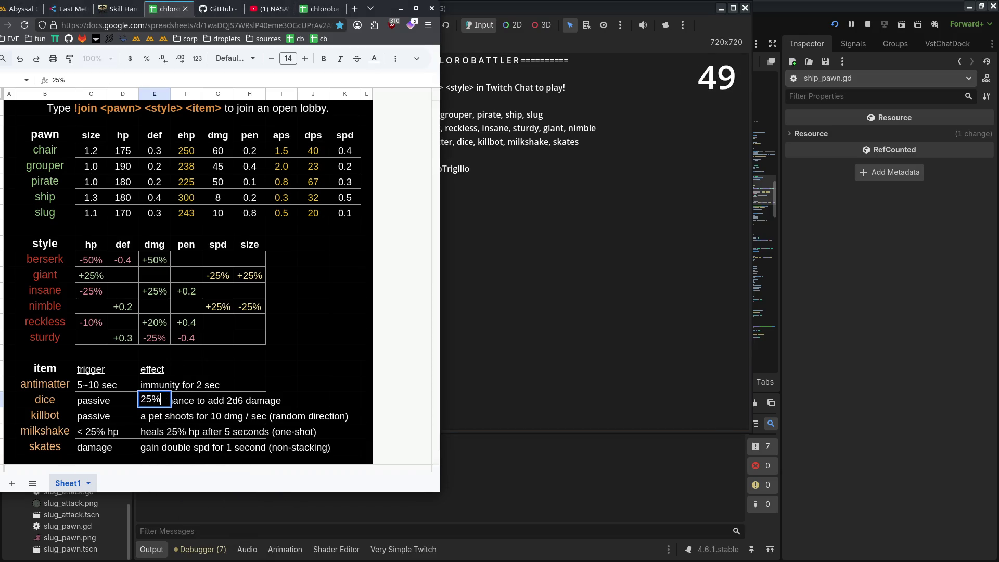
pyautogui.write(' chance to add ')
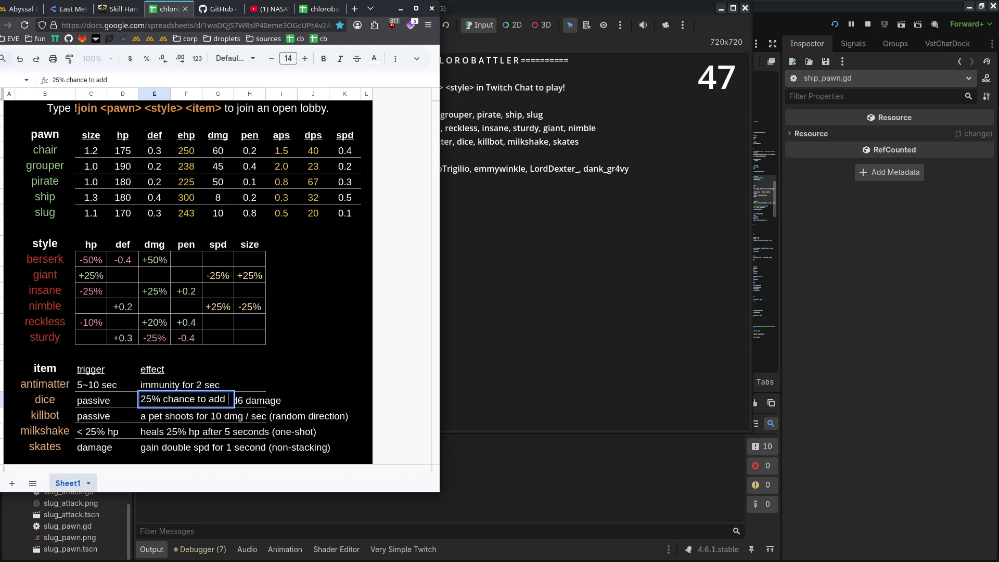
pyautogui.write('2d')
pyautogui.press('BackSpace')
pyautogui.press('BackSpace')
pyautogui.press('BackSpace')
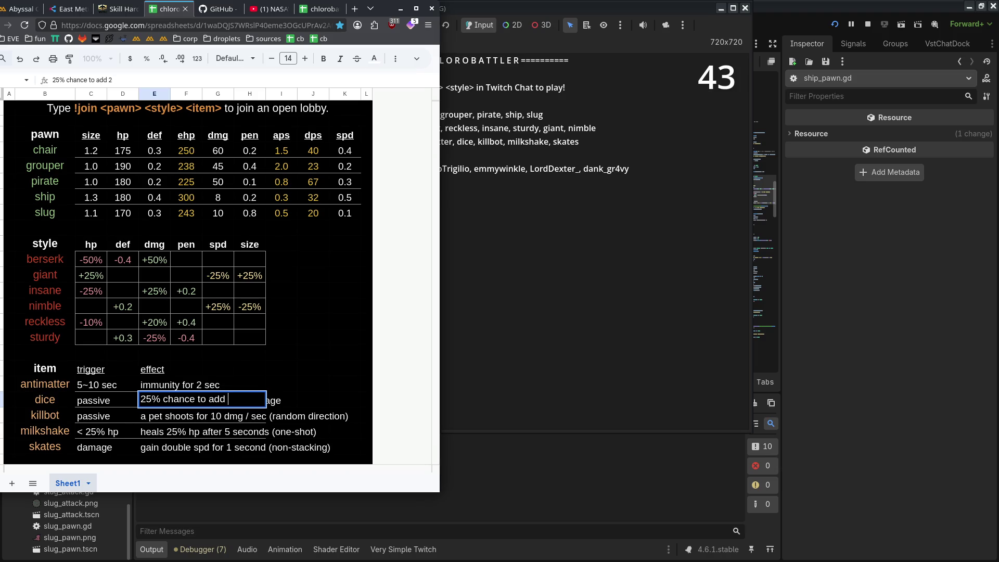
pyautogui.press('BackSpace')
pyautogui.write('multiply dmg')
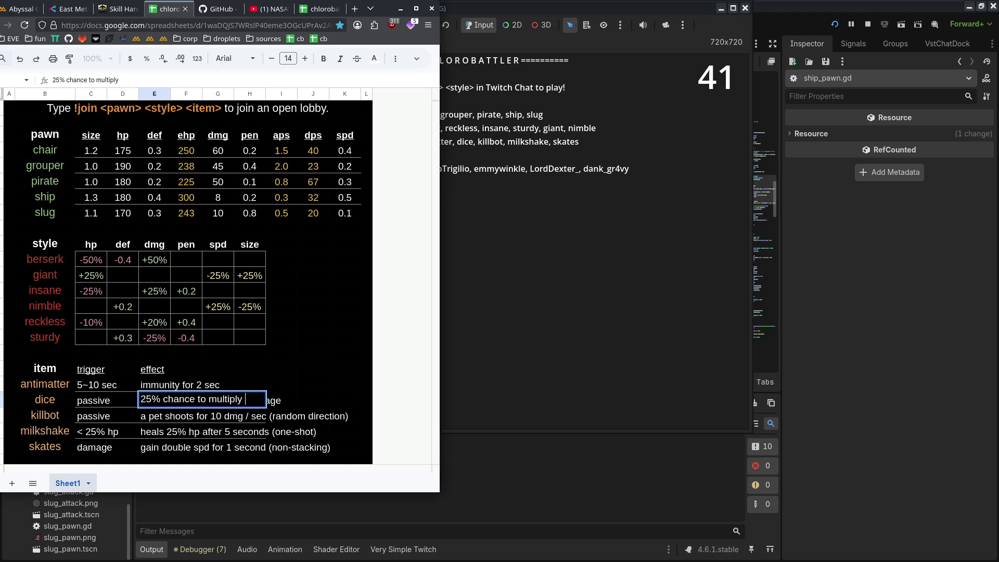
pyautogui.write(' by 2d6')
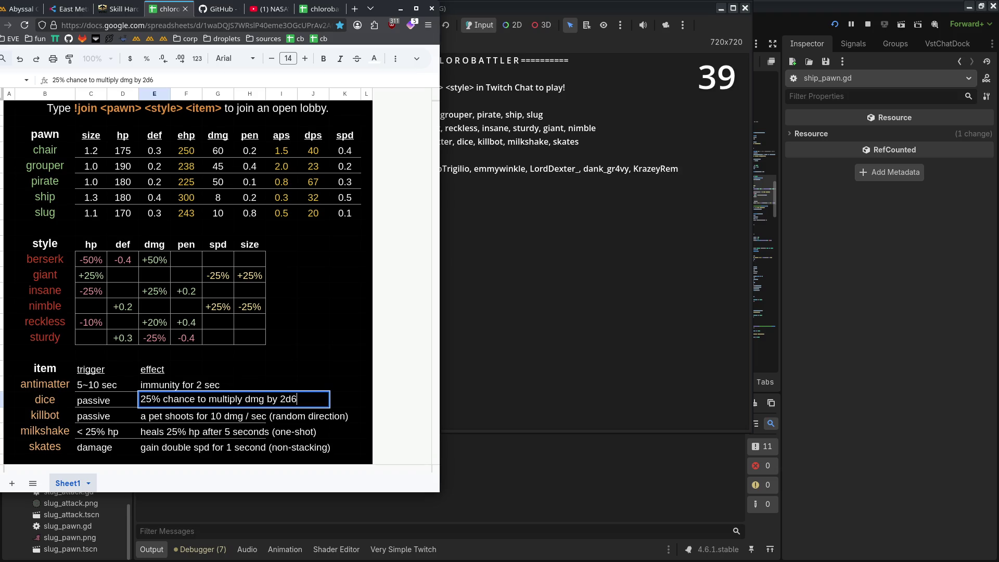
pyautogui.click(313, 368)
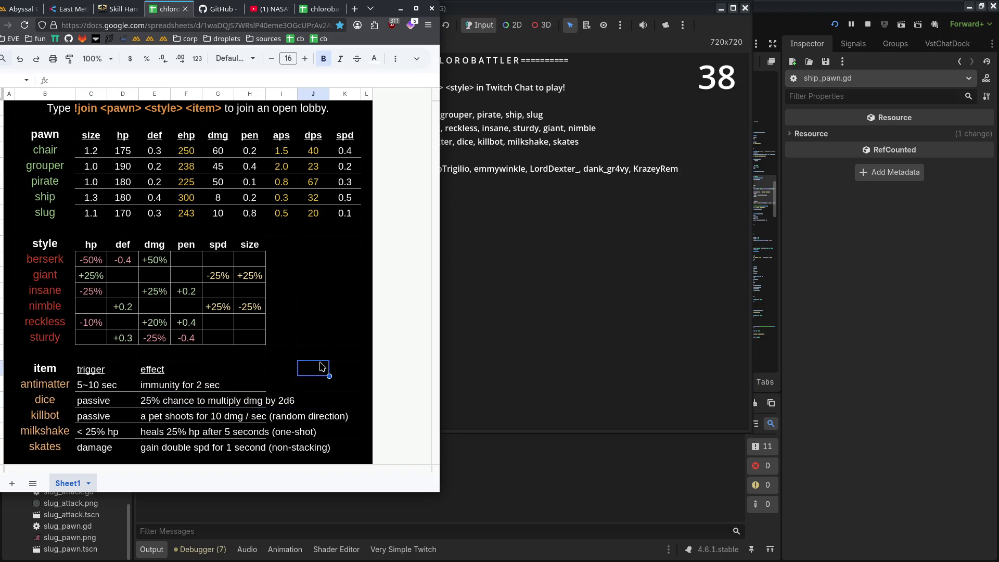
pyautogui.click(580, 336)
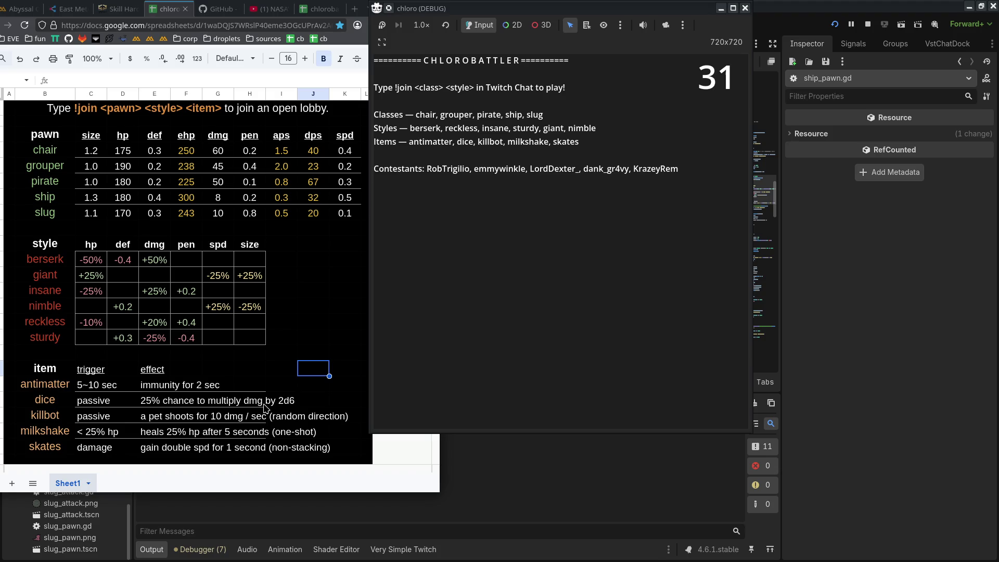
# Change the dice effect wording to '25% chance to increase dmg by 2d6%'.
pyautogui.doubleClick(198, 410)
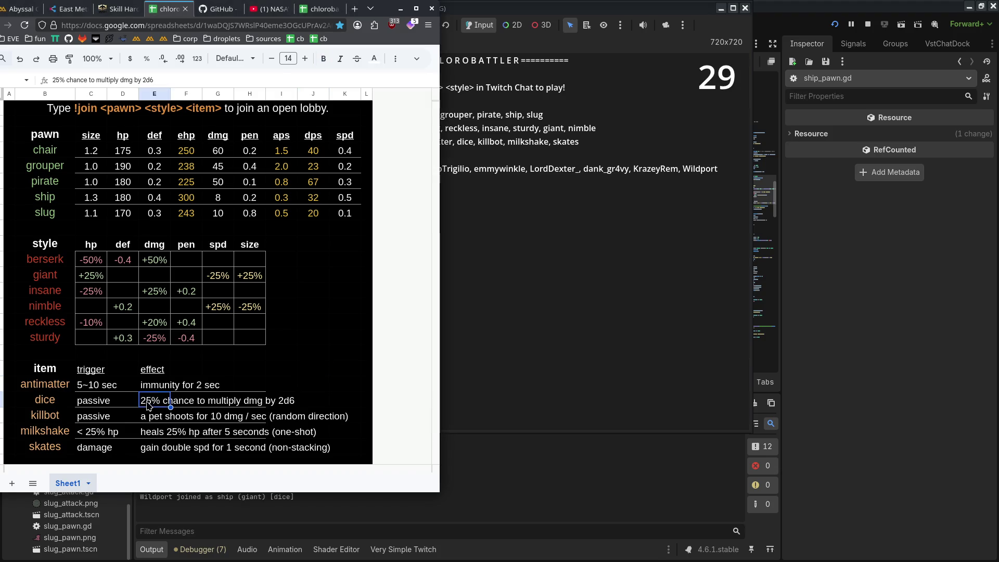
pyautogui.click(281, 408)
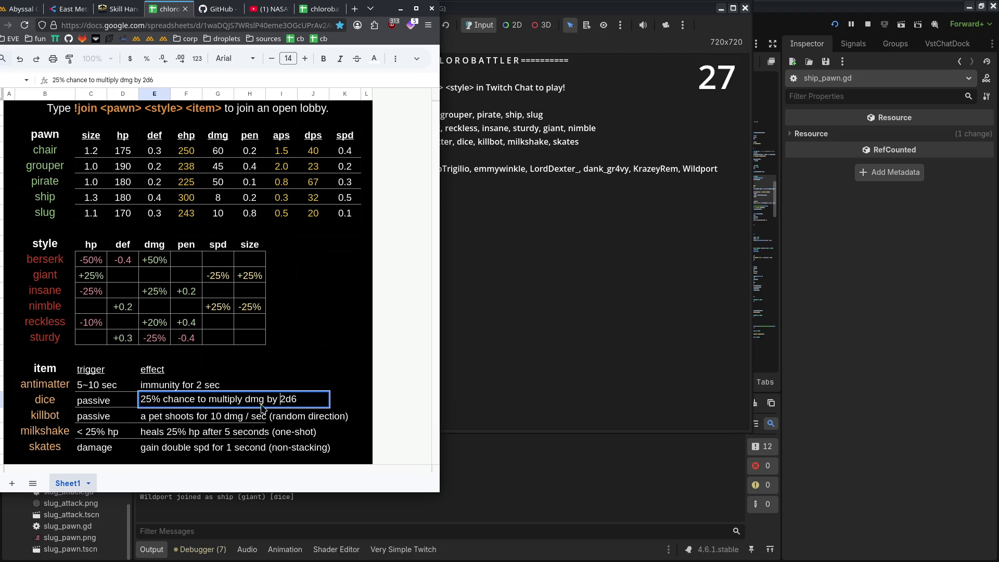
pyautogui.doubleClick(227, 400)
pyautogui.write('increase')
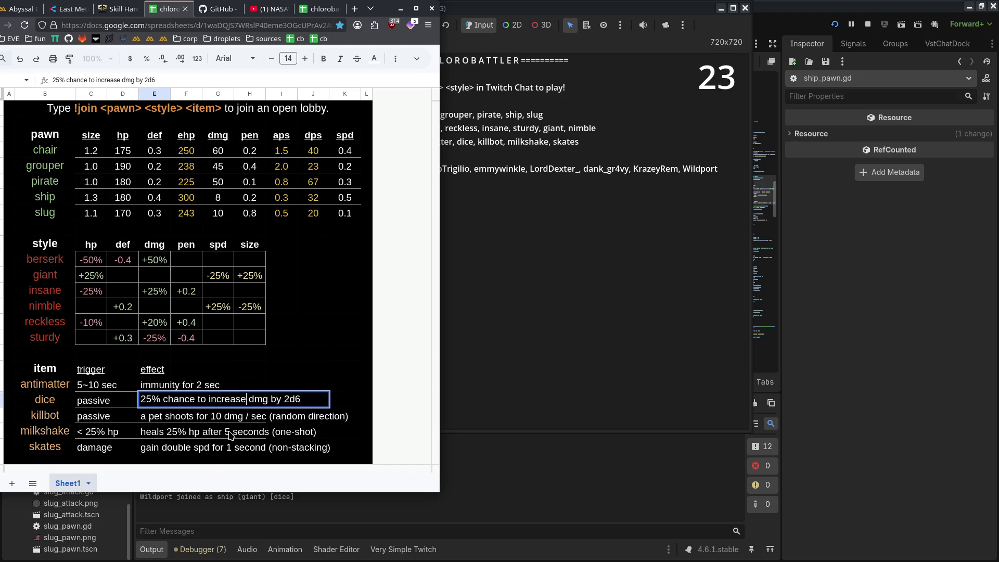
pyautogui.click(309, 399)
pyautogui.press('BackSpace')
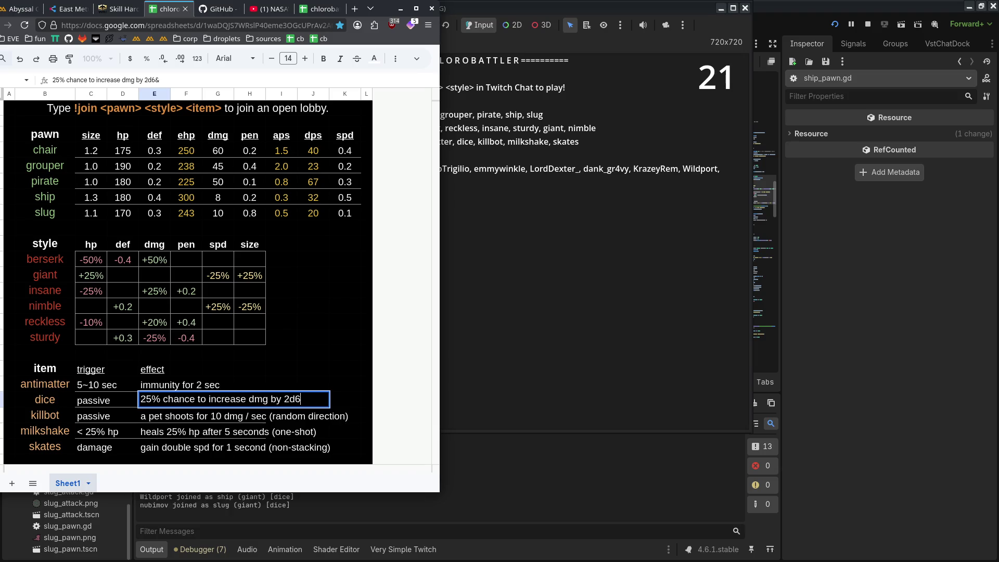
pyautogui.write('%')
pyautogui.click(326, 429)
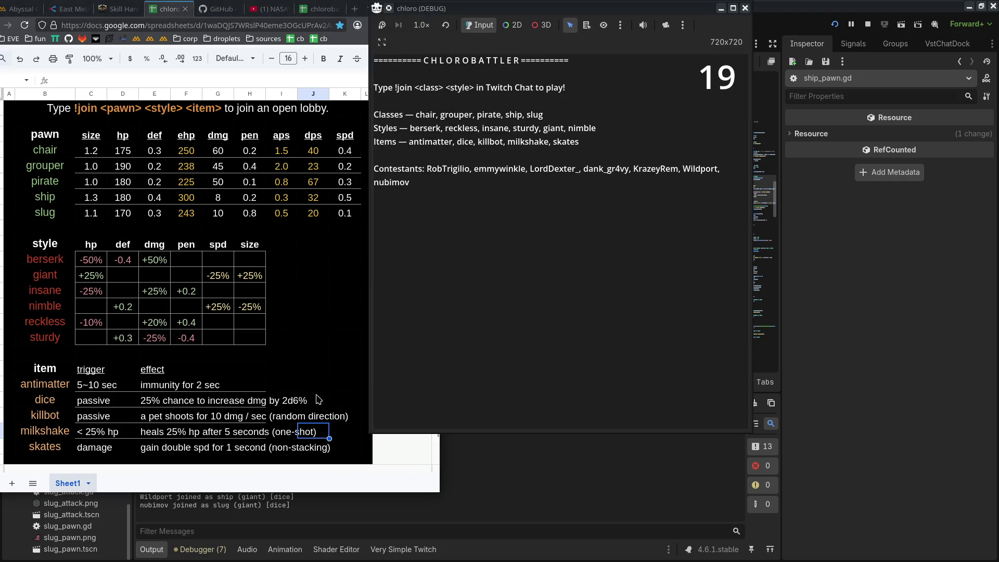
# Add grey horizontal border lines between the item effect rows.
pyautogui.moveTo(155, 384)
pyautogui.mouseDown()
pyautogui.moveTo(313, 448)
pyautogui.moveTo(359, 450)
pyautogui.mouseUp()
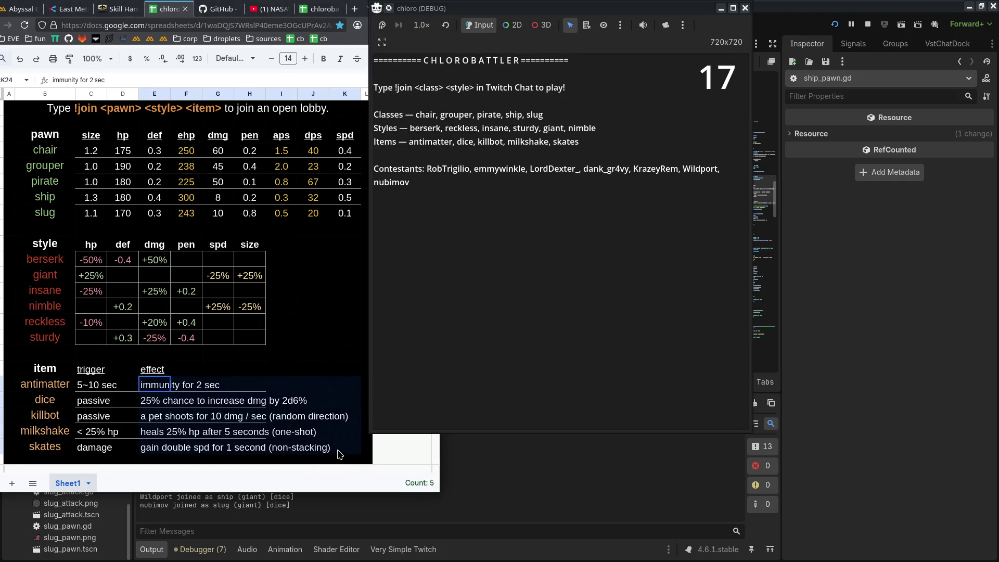
pyautogui.click(395, 59)
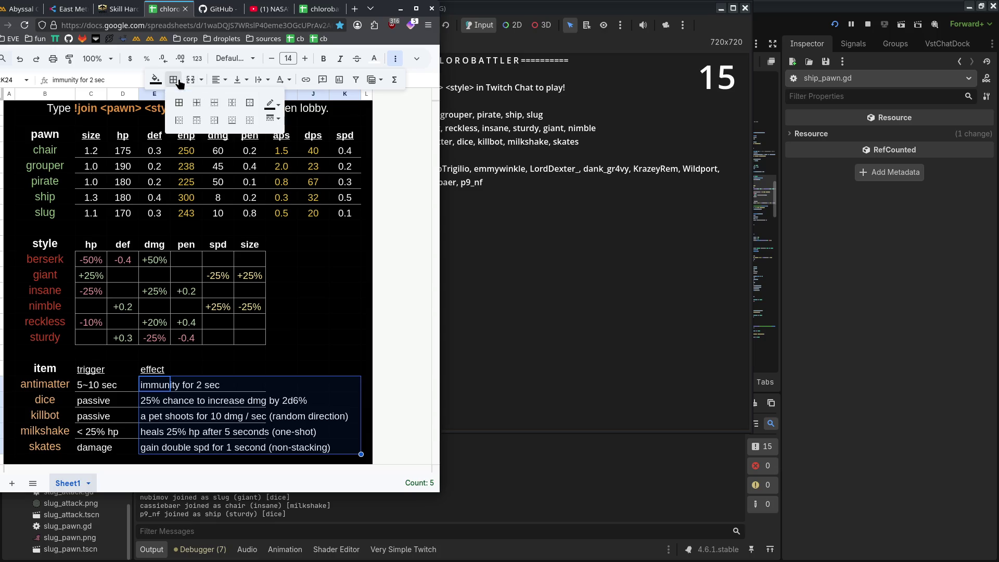
pyautogui.click(191, 79)
pyautogui.click(273, 315)
pyautogui.click(173, 79)
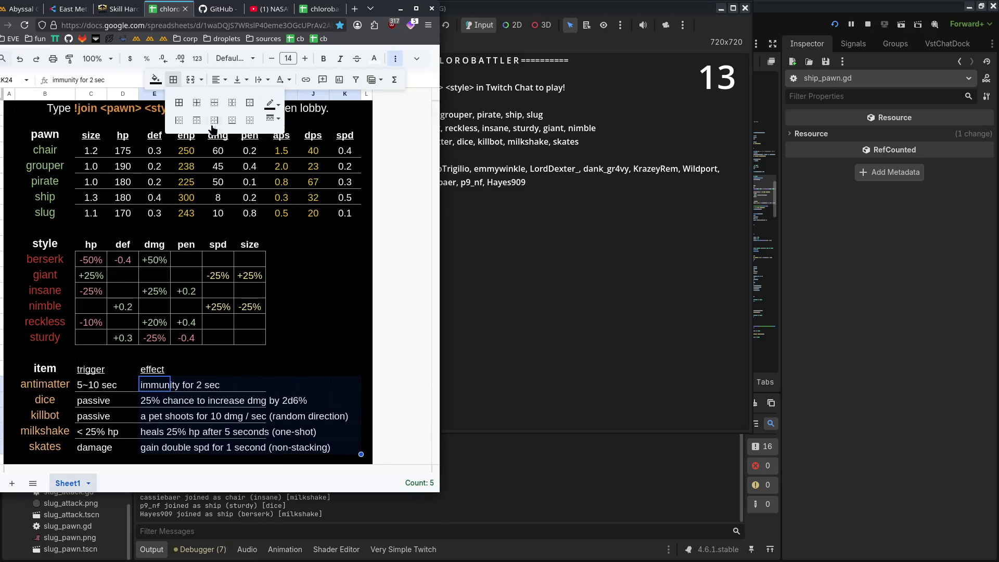
pyautogui.click(272, 104)
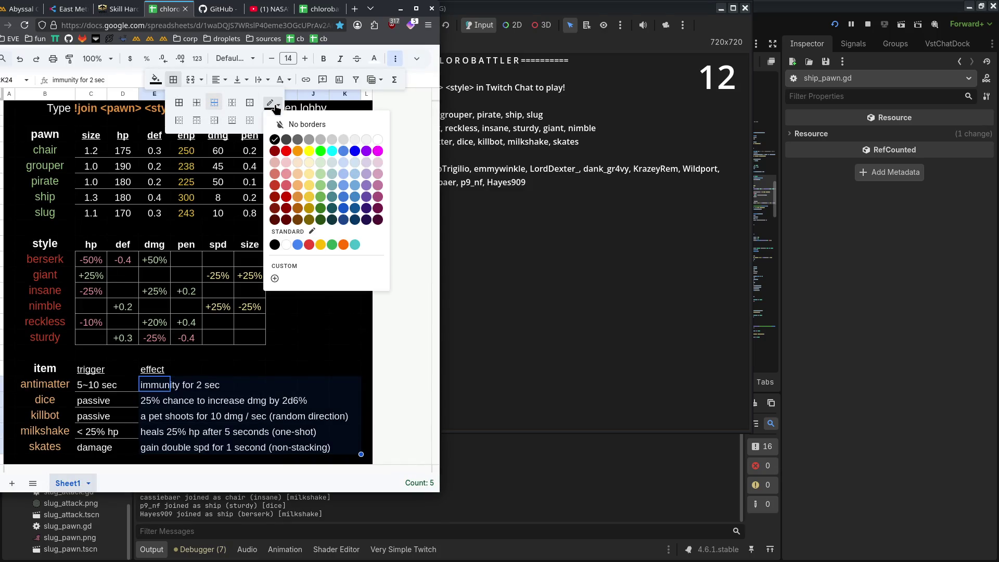
pyautogui.click(310, 152)
pyautogui.click(215, 103)
pyautogui.click(281, 259)
# Change the dice roll from 2d6% to 3d6% in the dice effect text.
pyautogui.click(541, 331)
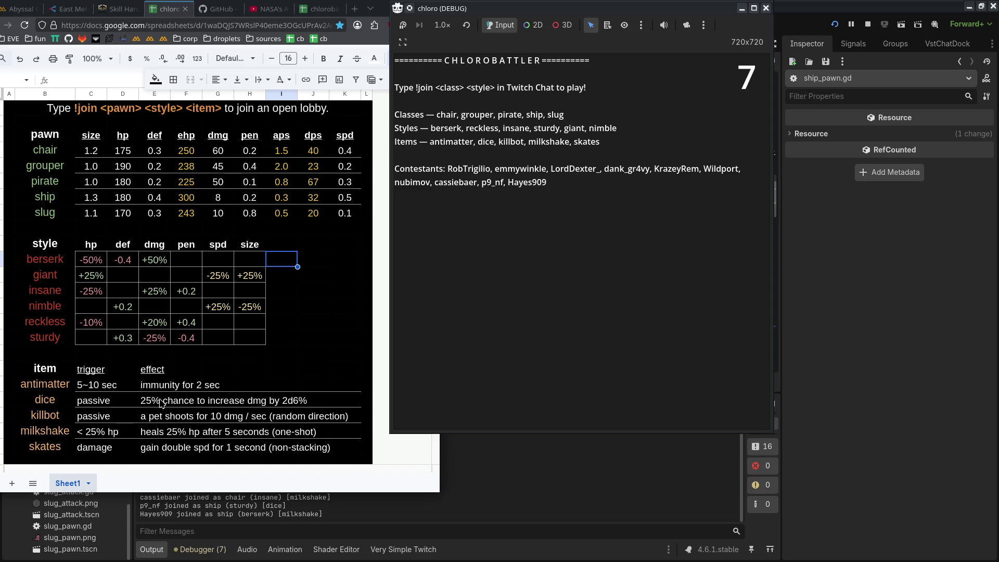
pyautogui.doubleClick(288, 399)
pyautogui.click(288, 399)
pyautogui.press('BackSpace')
pyautogui.write('3')
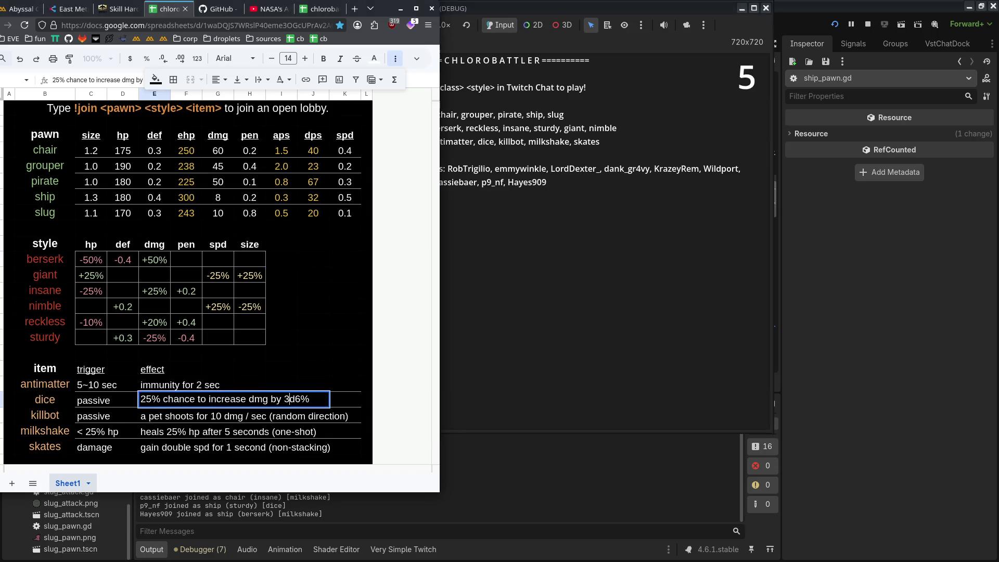
pyautogui.click(345, 446)
pyautogui.click(535, 331)
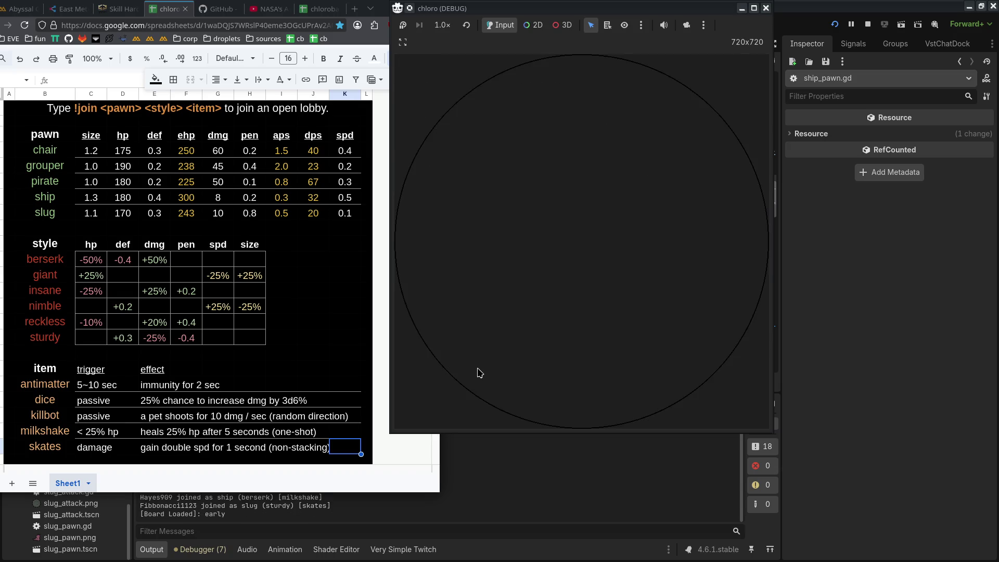
# Arrange the game window, script and Chatterino chat, then watch dice crits of 14.62 and 22.85 land.
pyautogui.moveTo(658, 9); pyautogui.dragTo(506, 9)
pyautogui.hotkey('alt', 'Tab')
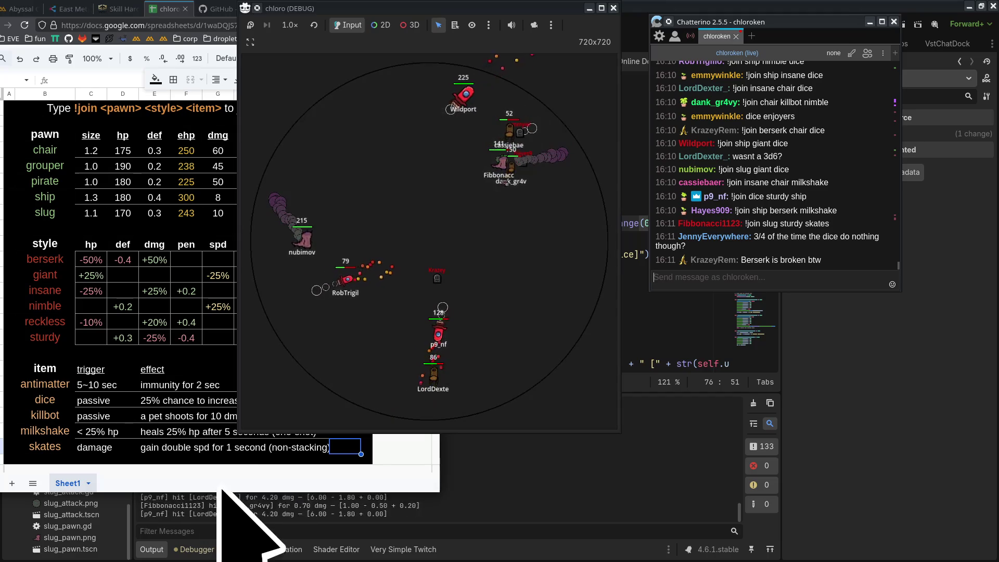
pyautogui.click(499, 479)
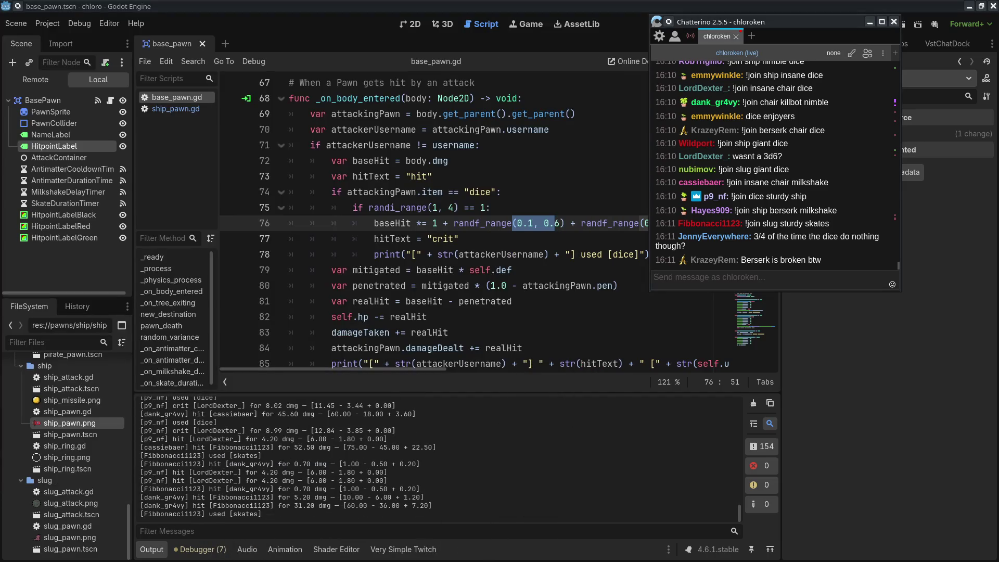
pyautogui.hotkey('alt', 'Tab')
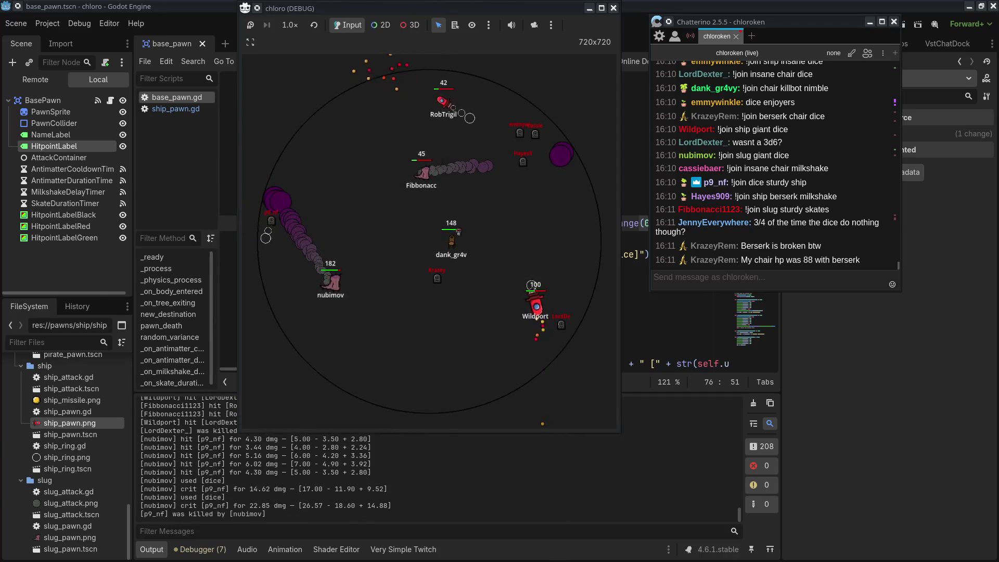
pyautogui.hotkey('alt', 'Tab')
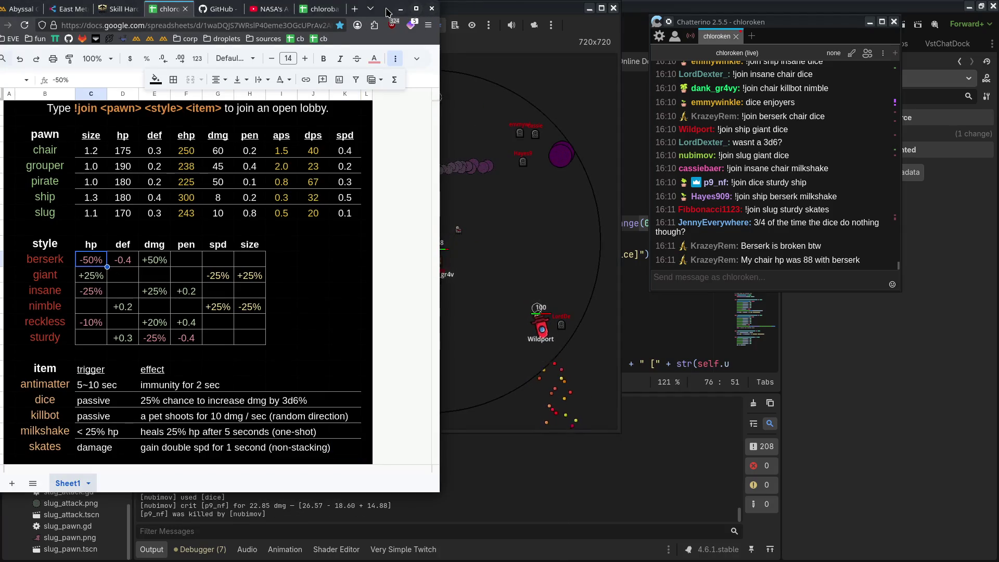
pyautogui.click(400, 8)
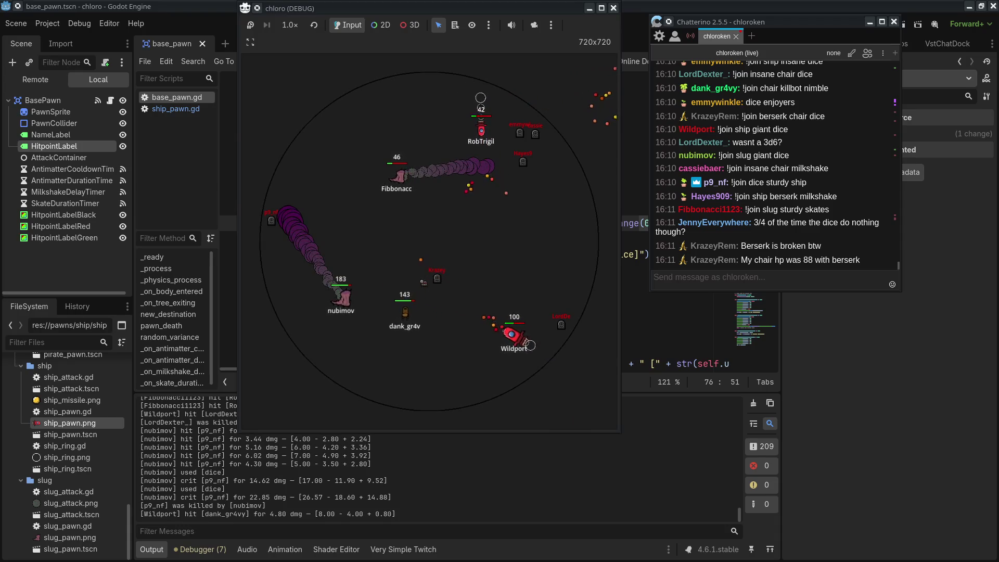
pyautogui.click(736, 279)
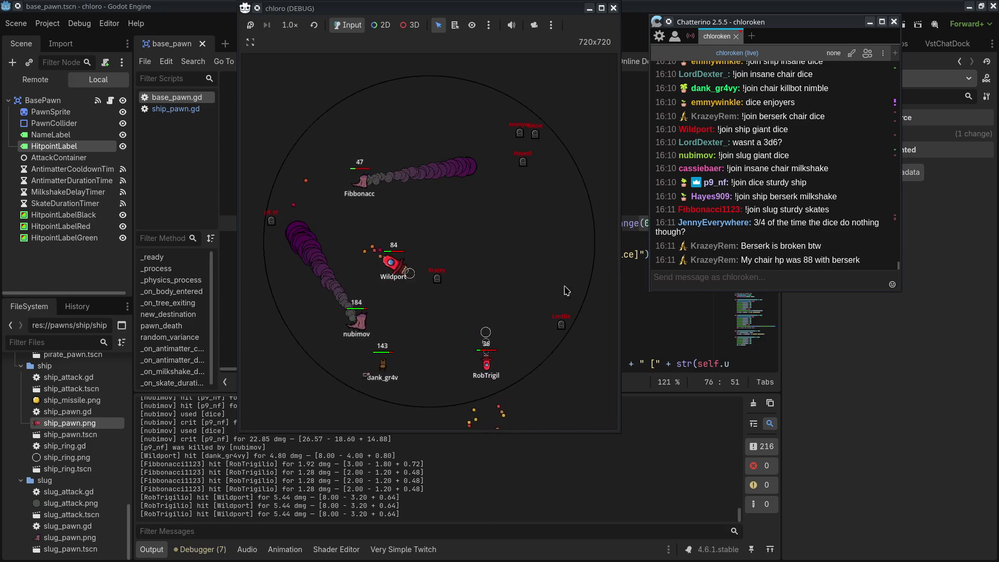
pyautogui.click(580, 289)
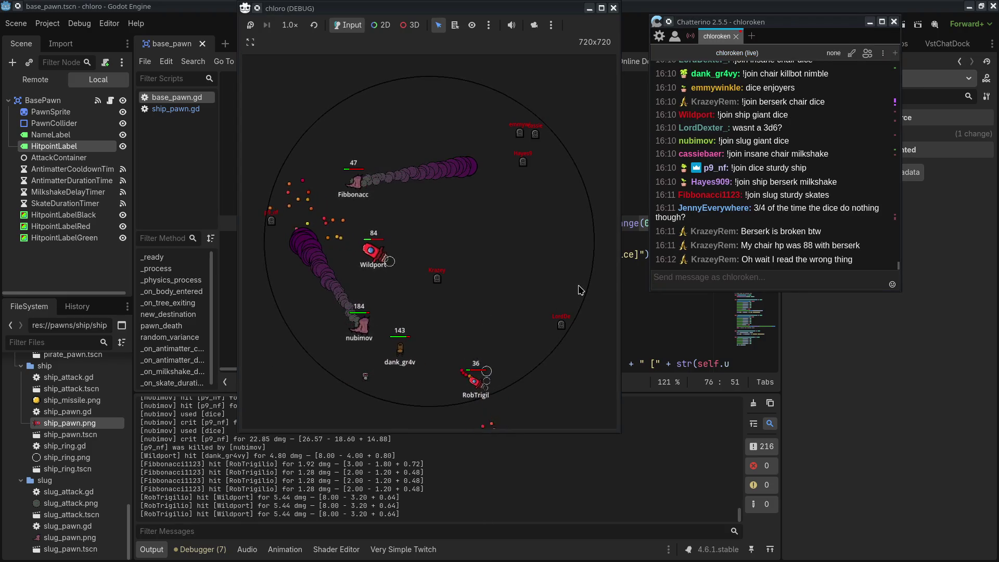
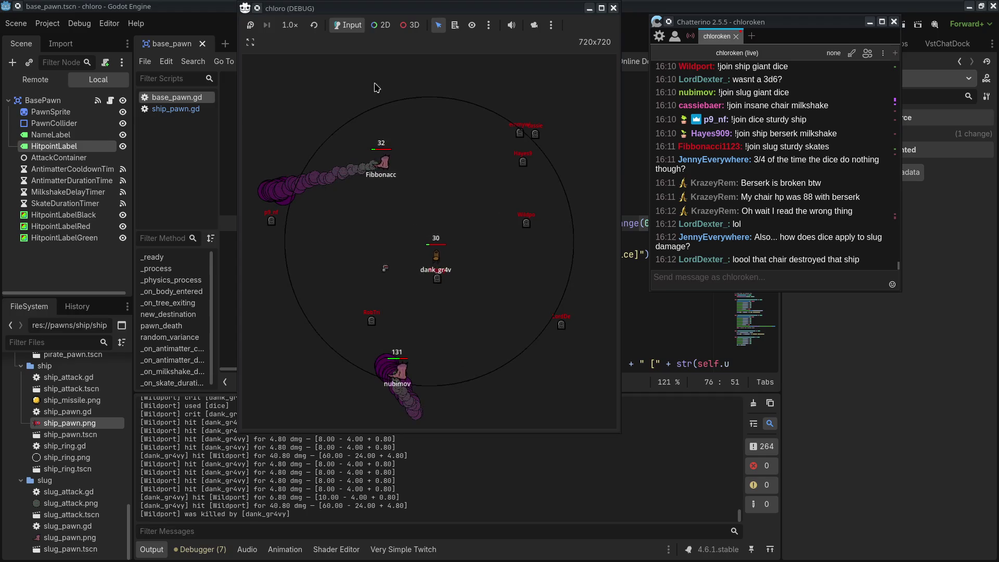
# Run the battle at 8x, 4x, 8x, then 16x until a winner is named, then reset speed.
pyautogui.click(290, 25)
pyautogui.click(304, 174)
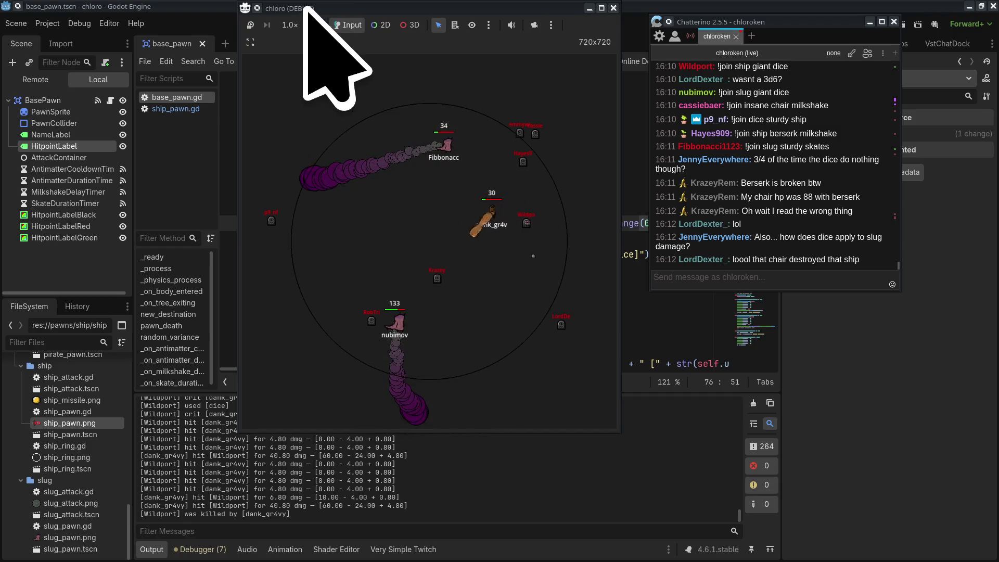
pyautogui.click(290, 25)
pyautogui.click(292, 190)
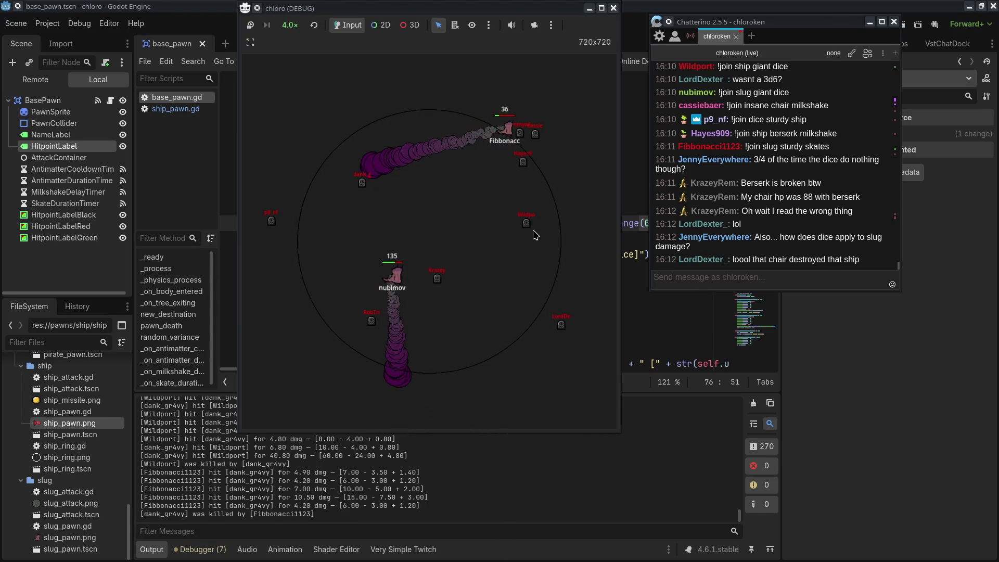
pyautogui.click(290, 25)
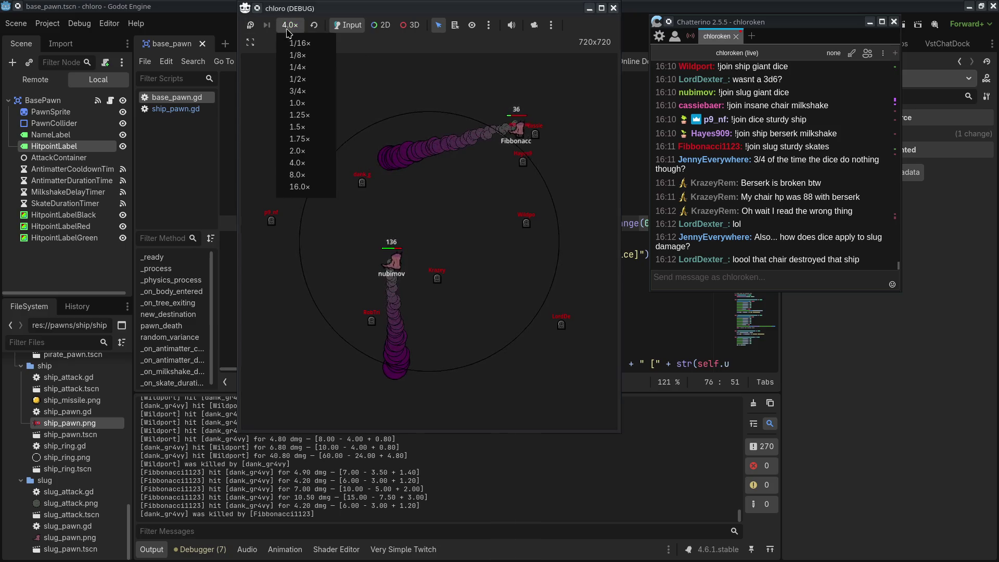
pyautogui.click(326, 174)
pyautogui.click(290, 25)
pyautogui.click(300, 187)
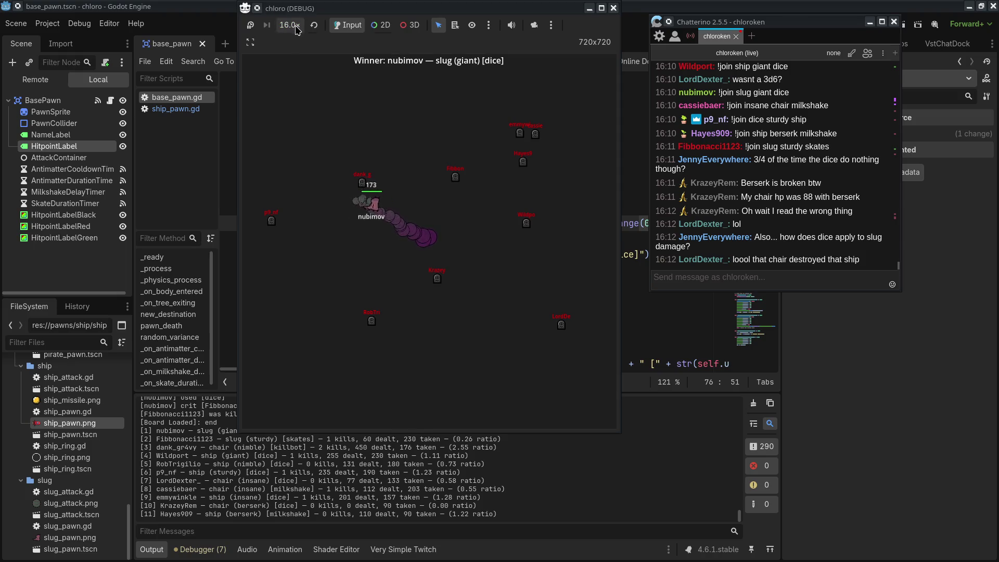
pyautogui.click(313, 25)
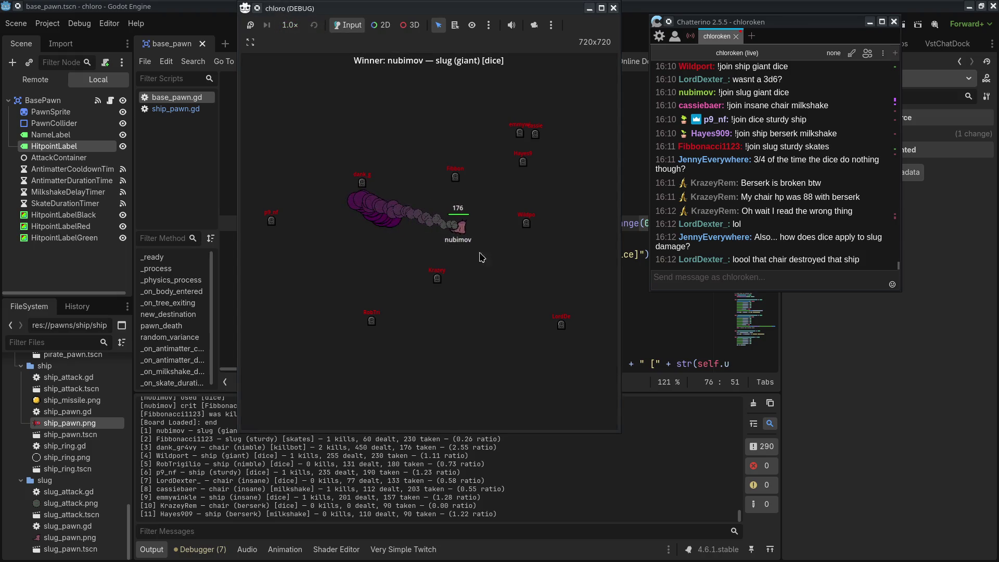
# Move the chloro debug window aside, bring the editor forward, and select the BasePawn root node.
pyautogui.moveTo(431, 7); pyautogui.dragTo(630, 4)
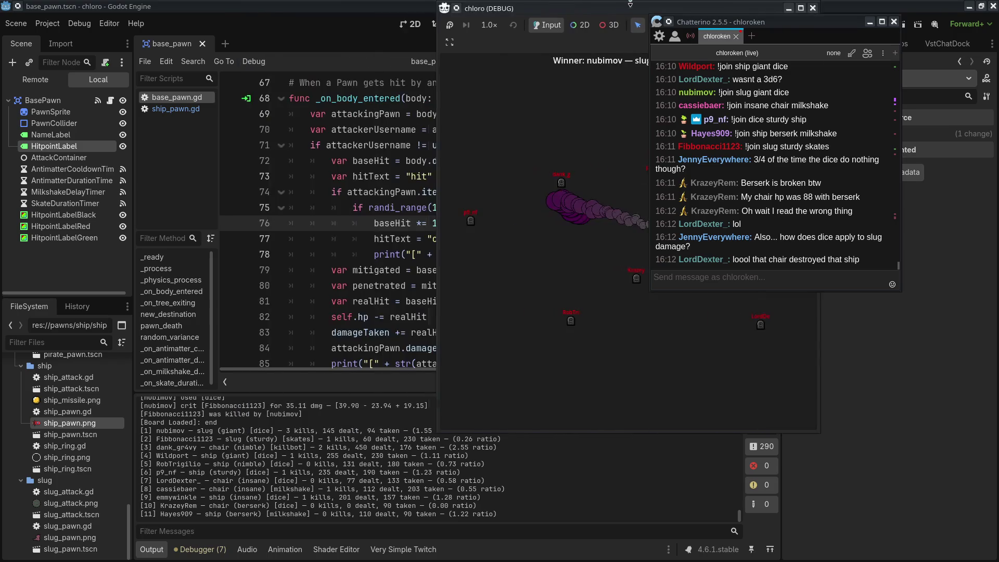
pyautogui.click(358, 459)
pyautogui.click(295, 464)
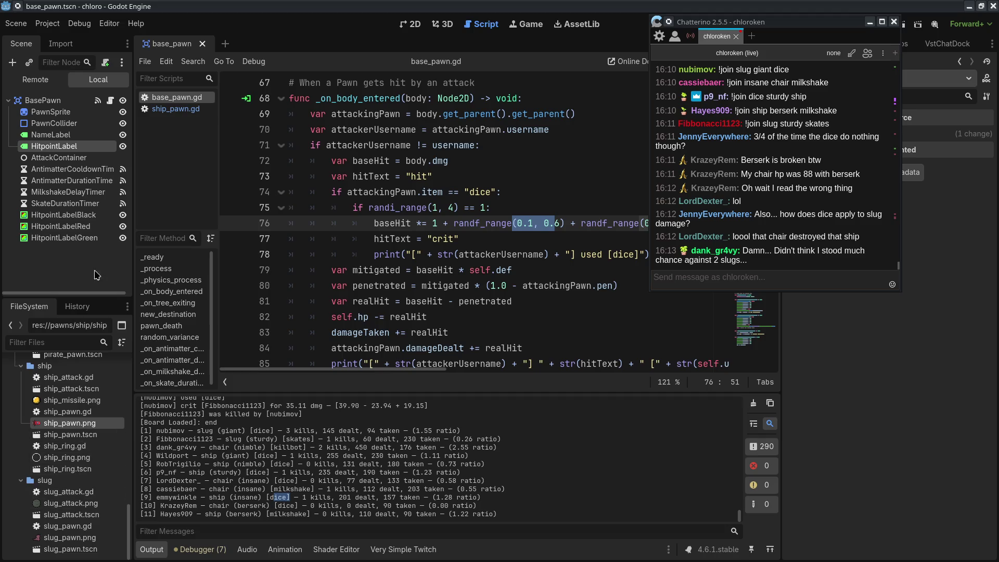
pyautogui.click(57, 101)
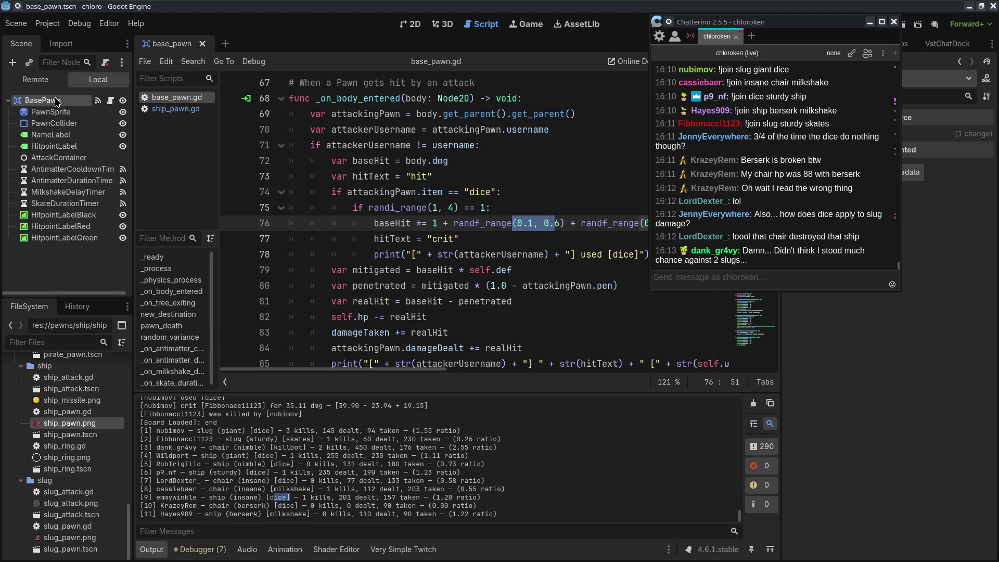
# Set SkateDurationTimer's Wait Time to 2.0 s and relaunch the project.
pyautogui.click(60, 206)
pyautogui.moveTo(791, 22); pyautogui.dragTo(558, 17)
pyautogui.moveTo(936, 156); pyautogui.dragTo(940, 156)
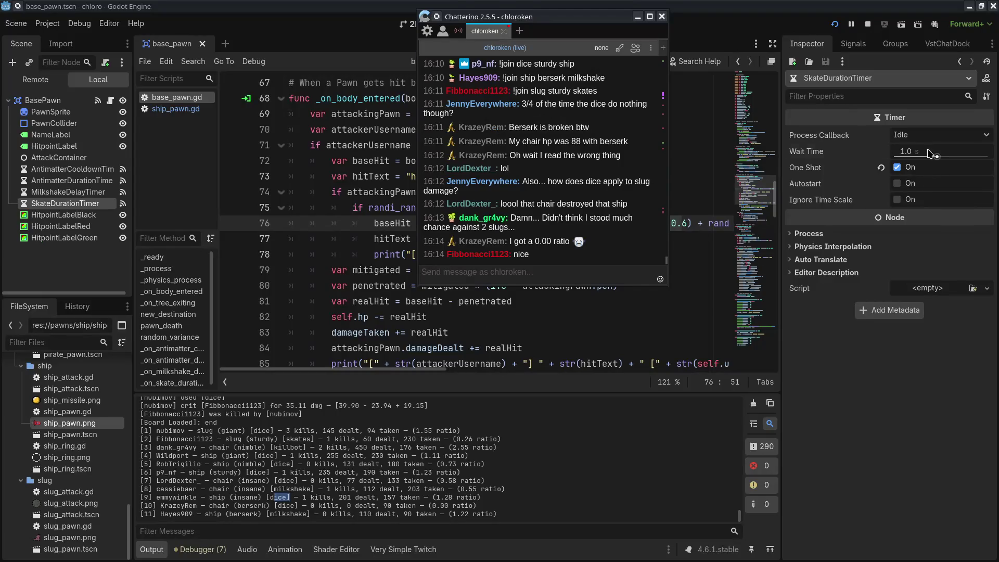
pyautogui.moveTo(591, 17)
pyautogui.mouseDown()
pyautogui.moveTo(682, 105)
pyautogui.moveTo(655, 39)
pyautogui.moveTo(771, 41)
pyautogui.moveTo(740, 47)
pyautogui.mouseUp()
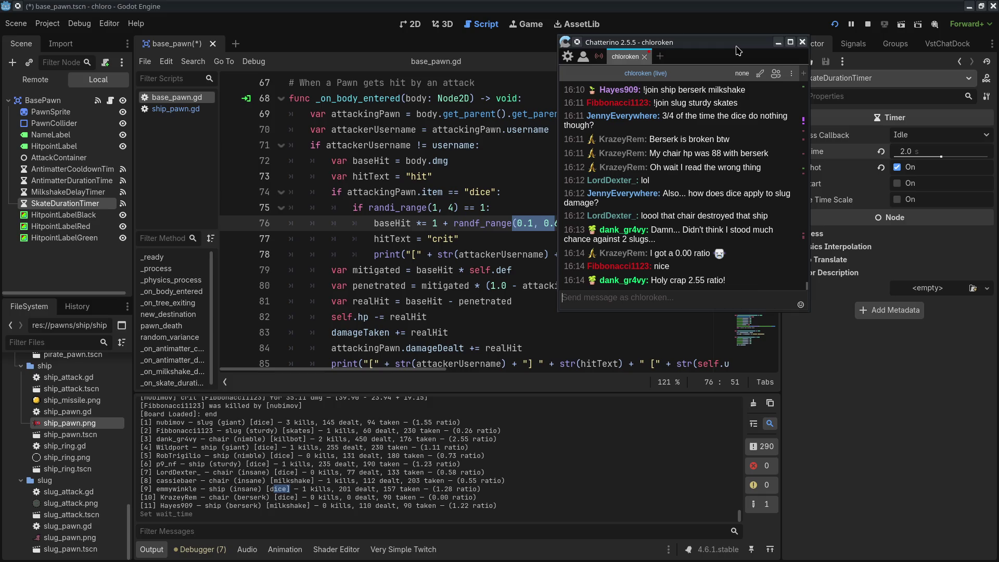
pyautogui.click(834, 24)
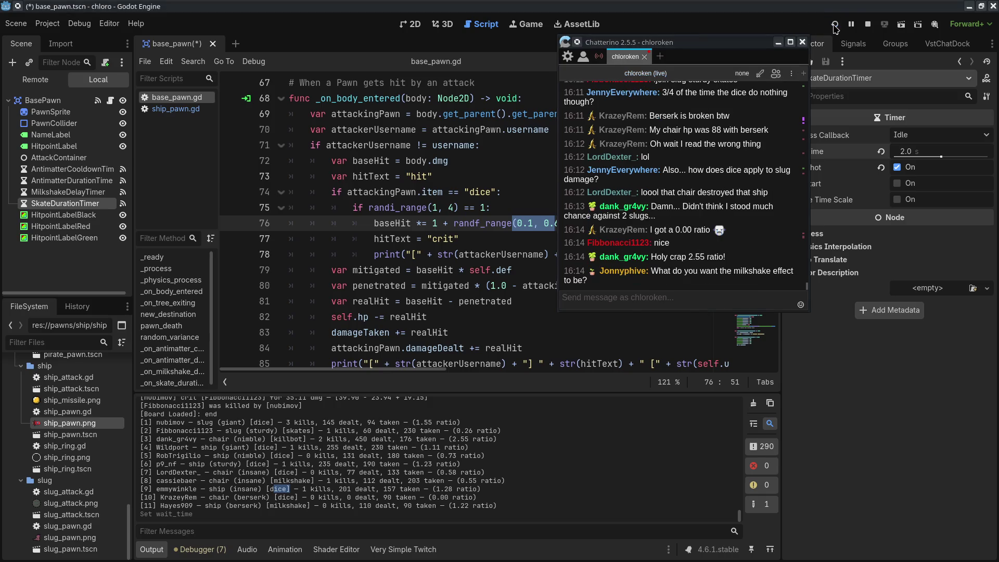
pyautogui.moveTo(697, 43)
pyautogui.mouseDown()
pyautogui.moveTo(144, 30)
pyautogui.moveTo(834, 23)
pyautogui.moveTo(841, 39)
pyautogui.mouseUp()
# Select the ehp values F5:F9 in the pawn stats sheet, then bring the lobby back in front.
pyautogui.hotkey('alt', 'Tab')
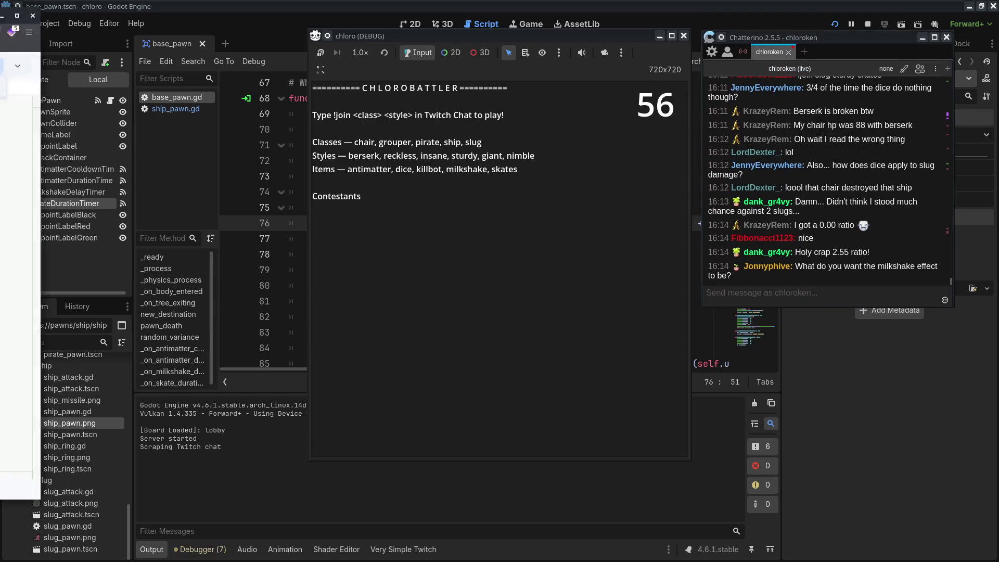
pyautogui.moveTo(598, 38); pyautogui.dragTo(633, 16)
pyautogui.click(263, 294)
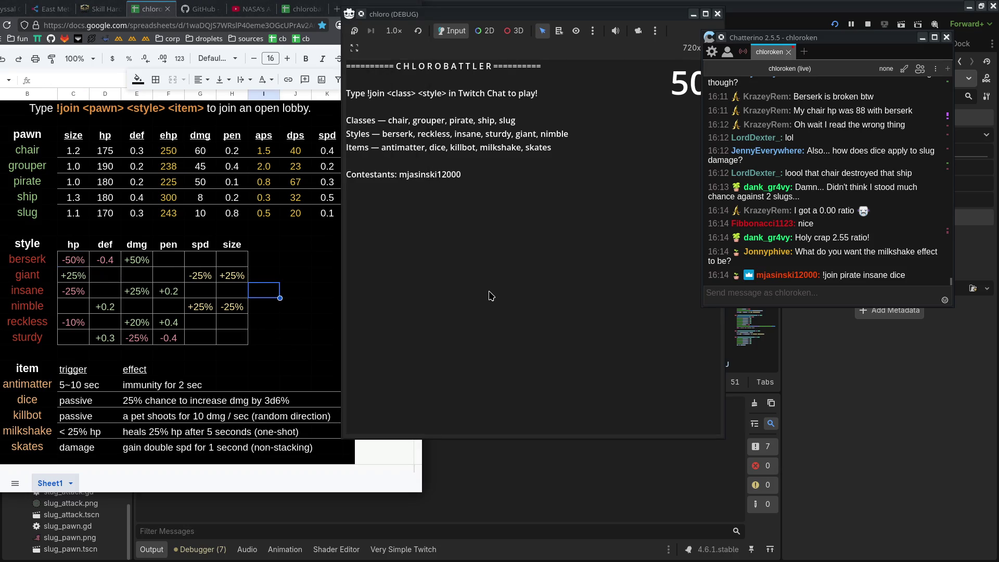
pyautogui.moveTo(168, 151); pyautogui.dragTo(171, 213)
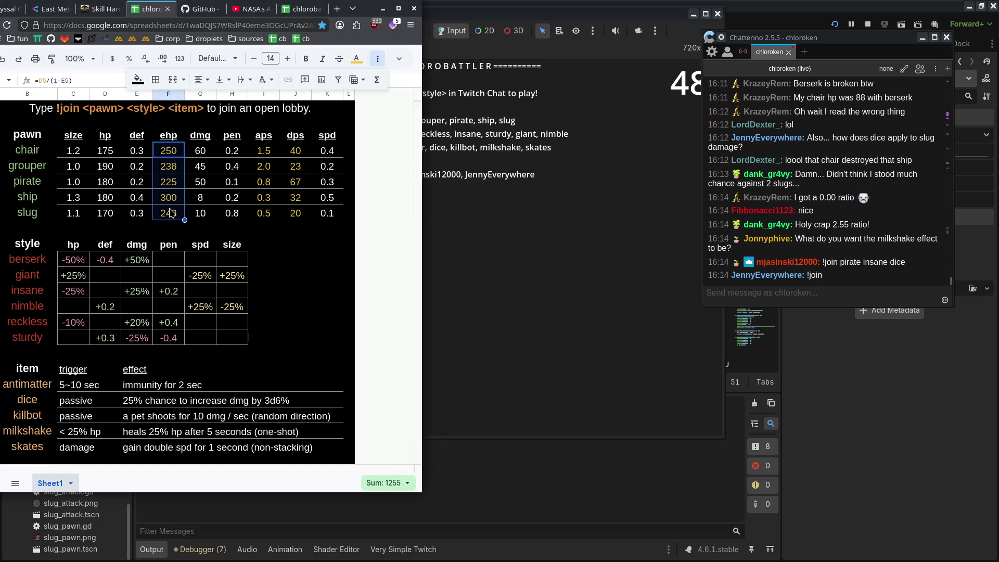
pyautogui.click(503, 278)
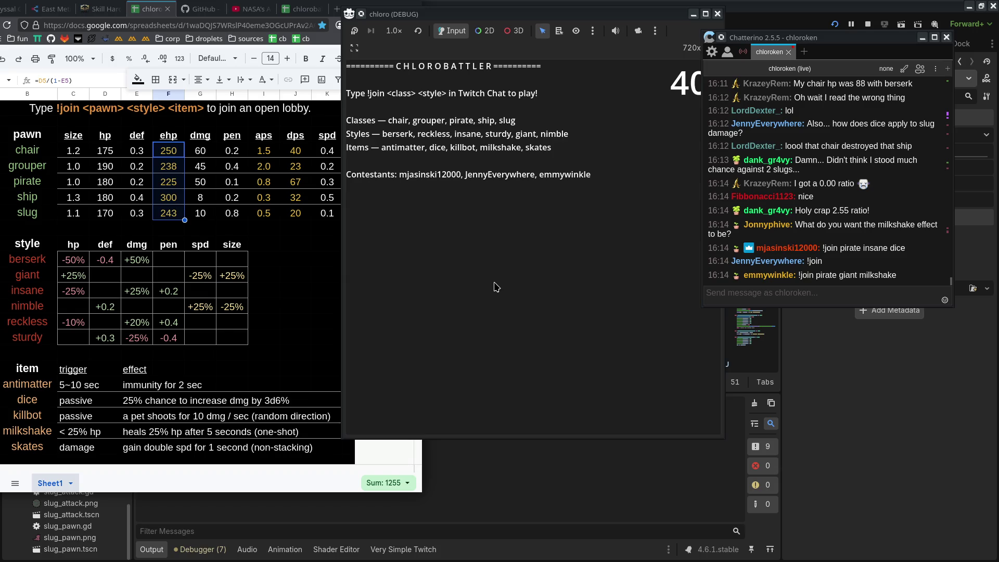
pyautogui.click(264, 258)
pyautogui.click(545, 345)
pyautogui.write('!join')
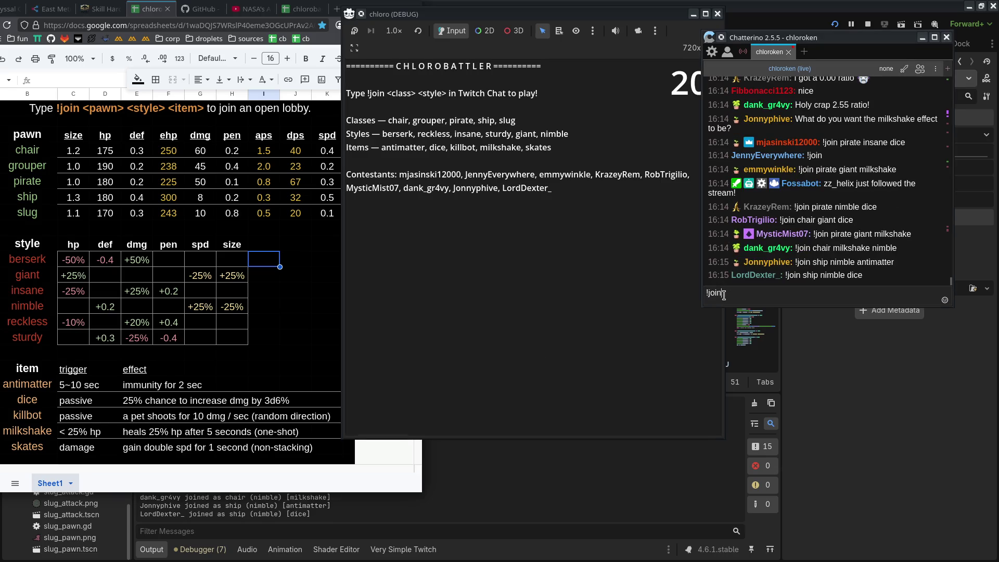
# Send '!join pirate insane skates' in chat to join as an insane pirate with skates.
pyautogui.write(' pirate insane skates')
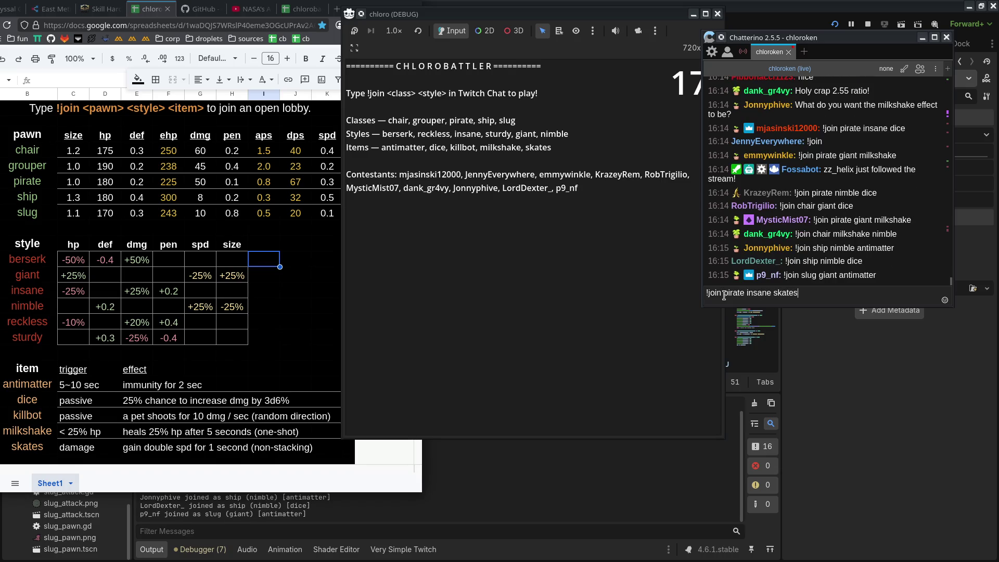
pyautogui.press('Return')
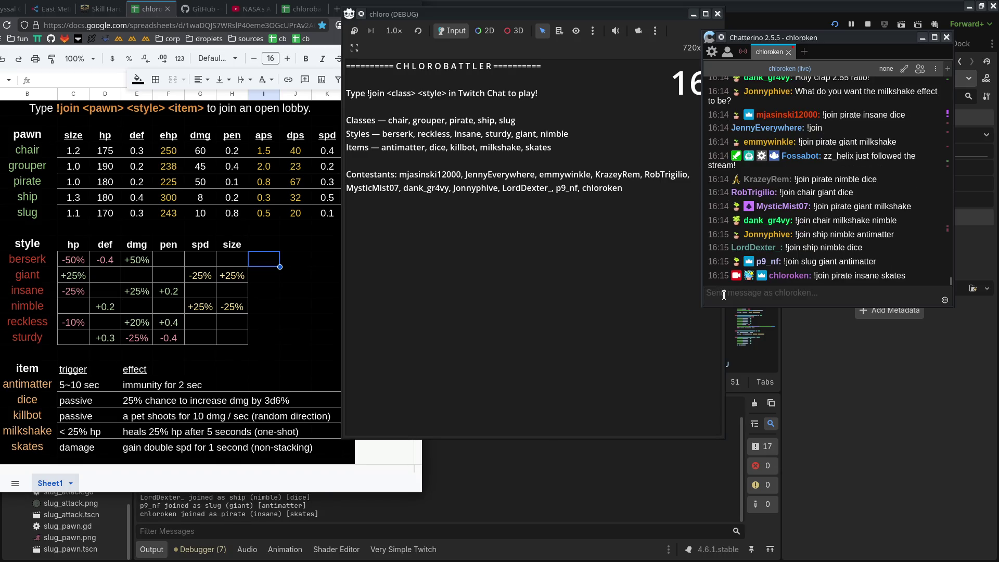
pyautogui.moveTo(836, 39)
pyautogui.mouseDown()
pyautogui.moveTo(854, 13)
pyautogui.moveTo(868, 78)
pyautogui.moveTo(861, 43)
pyautogui.mouseUp()
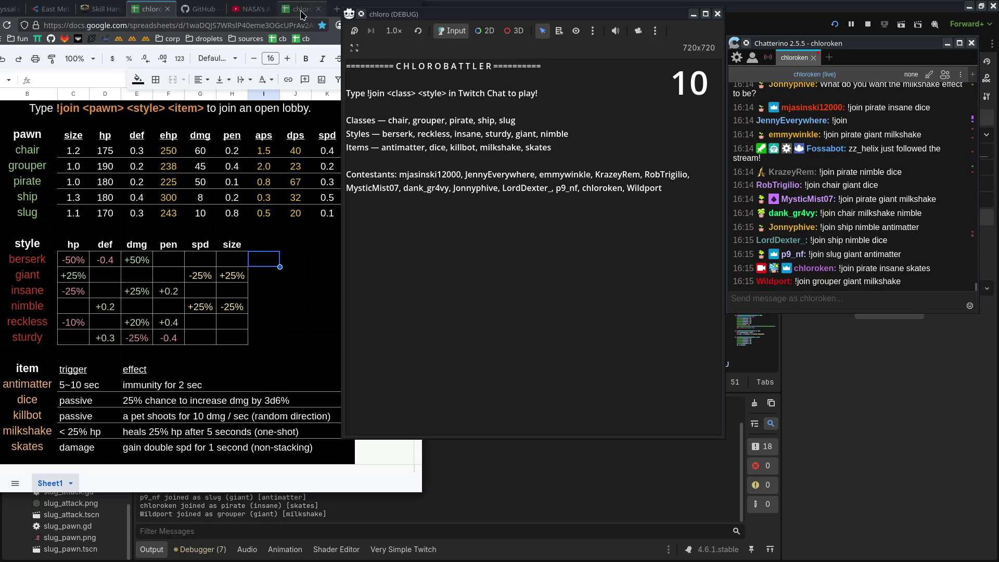
# Send '!info' in chat, then bring the game window forward and shift it left.
pyautogui.click(907, 309)
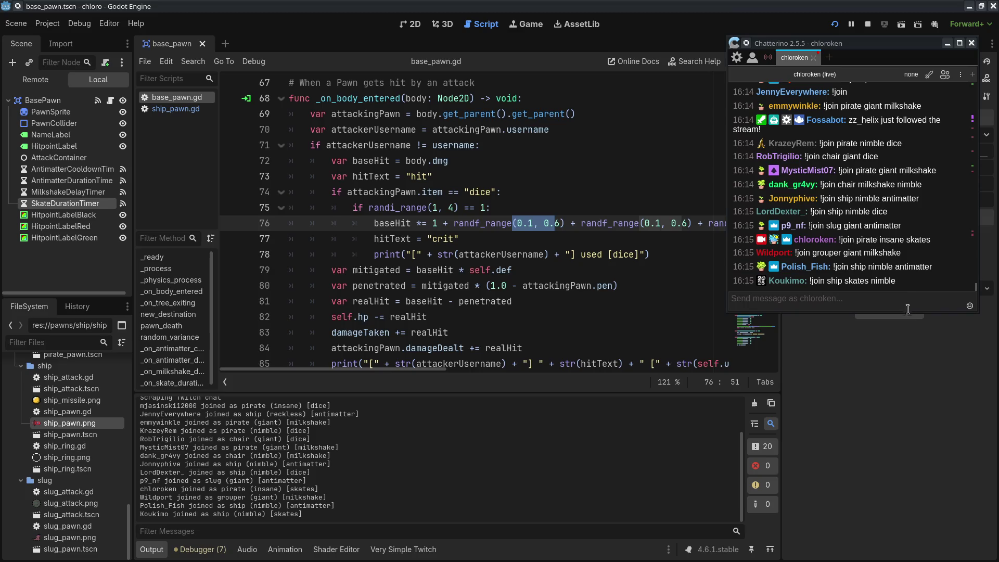
pyautogui.write('!uininfo')
pyautogui.press('Return')
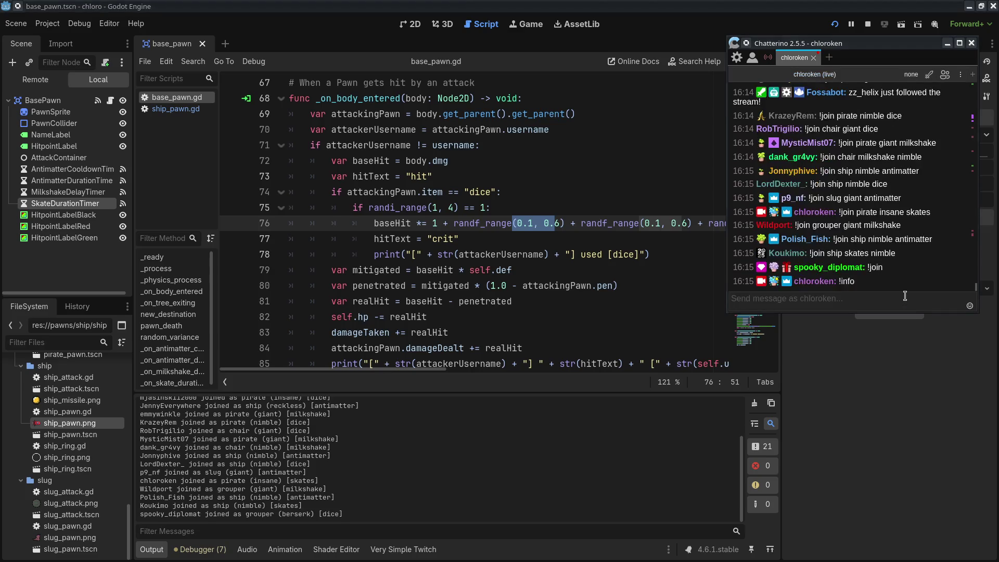
pyautogui.hotkey('alt', 'Tab')
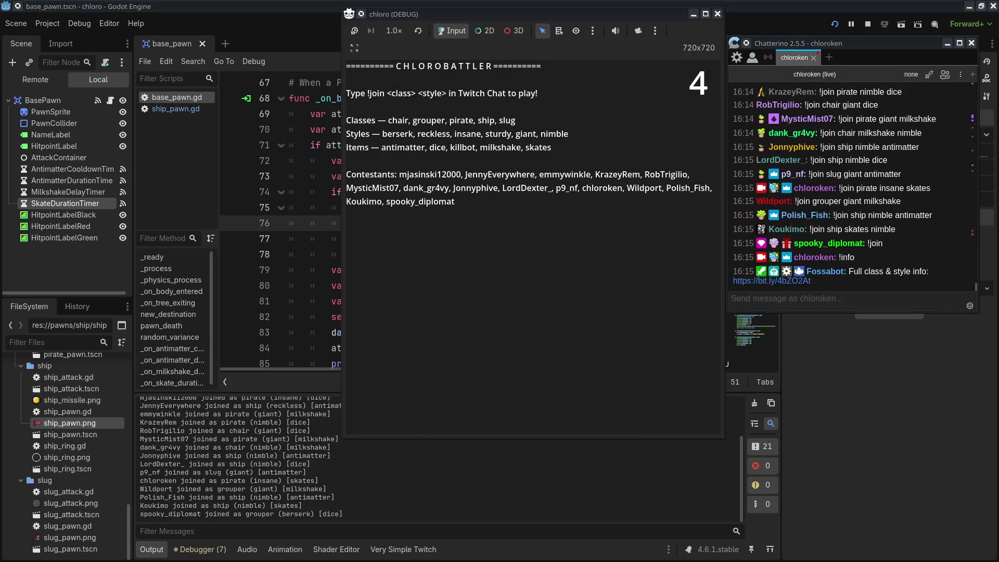
pyautogui.moveTo(536, 22); pyautogui.dragTo(387, 32)
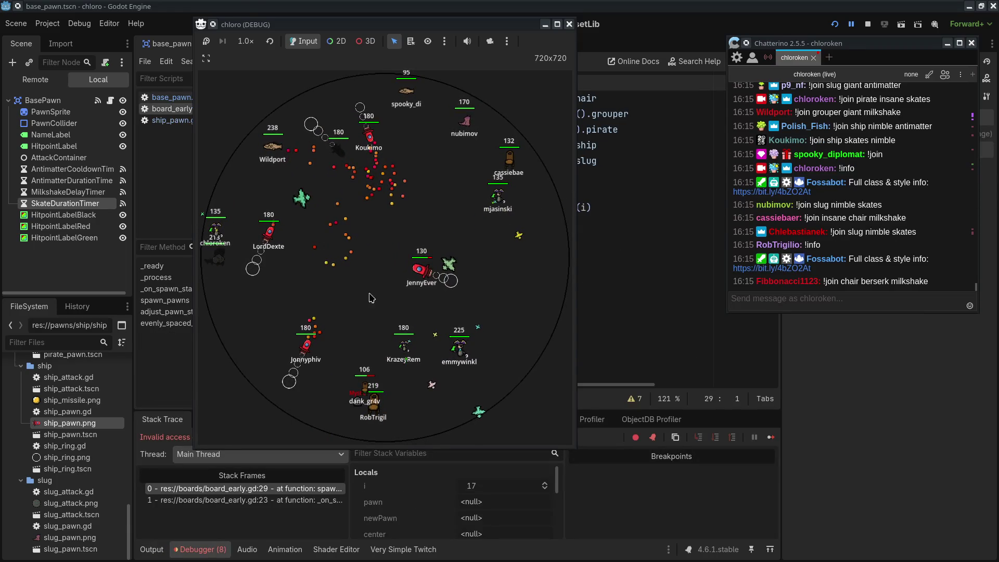
# Move the crashed game aside and expand the debugger to the index 17 error at board_early.gd line 29.
pyautogui.moveTo(318, 30); pyautogui.dragTo(722, 271)
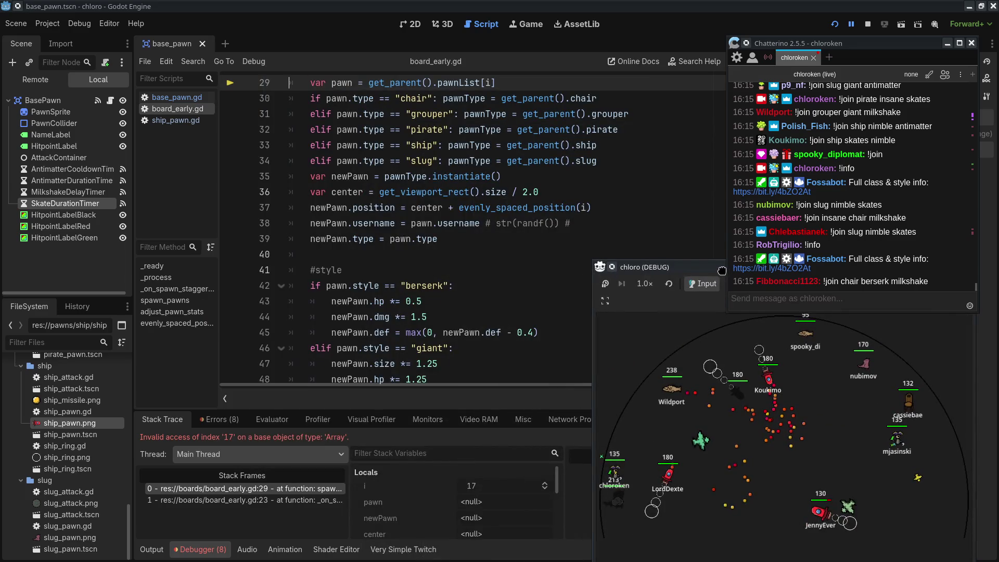
pyautogui.moveTo(722, 271)
pyautogui.mouseDown()
pyautogui.moveTo(521, 130)
pyautogui.moveTo(576, 262)
pyautogui.moveTo(781, 228)
pyautogui.mouseUp()
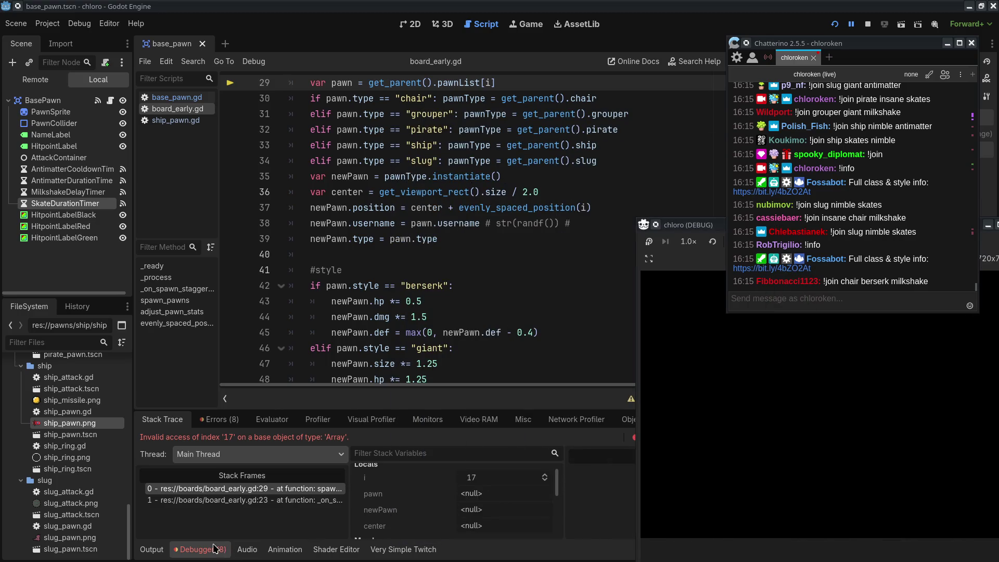
pyautogui.click(216, 550)
pyautogui.click(206, 550)
pyautogui.scroll(3, 505, 267)
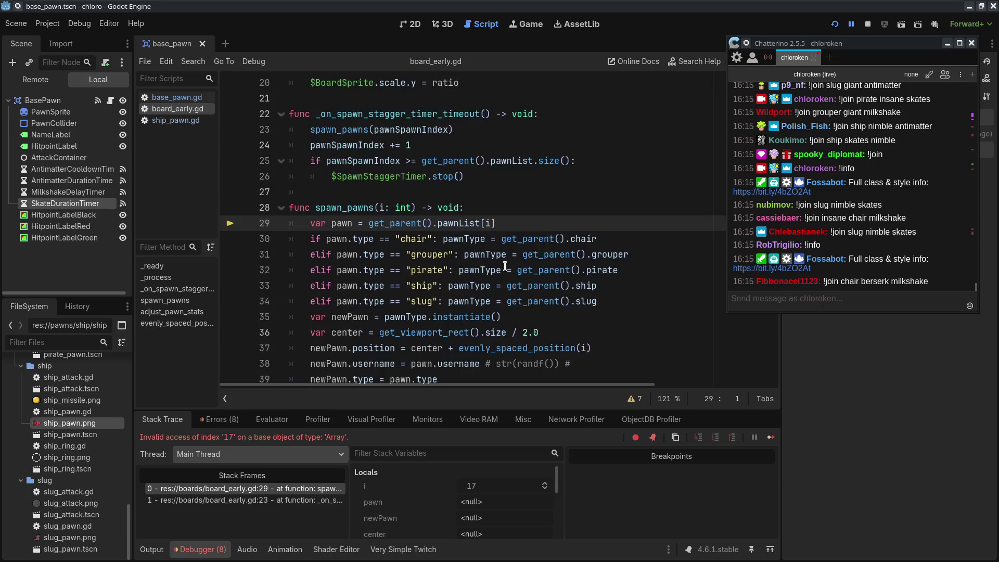
pyautogui.scroll(-3, 426, 509)
pyautogui.scroll(3, 426, 510)
pyautogui.scroll(-3, 427, 510)
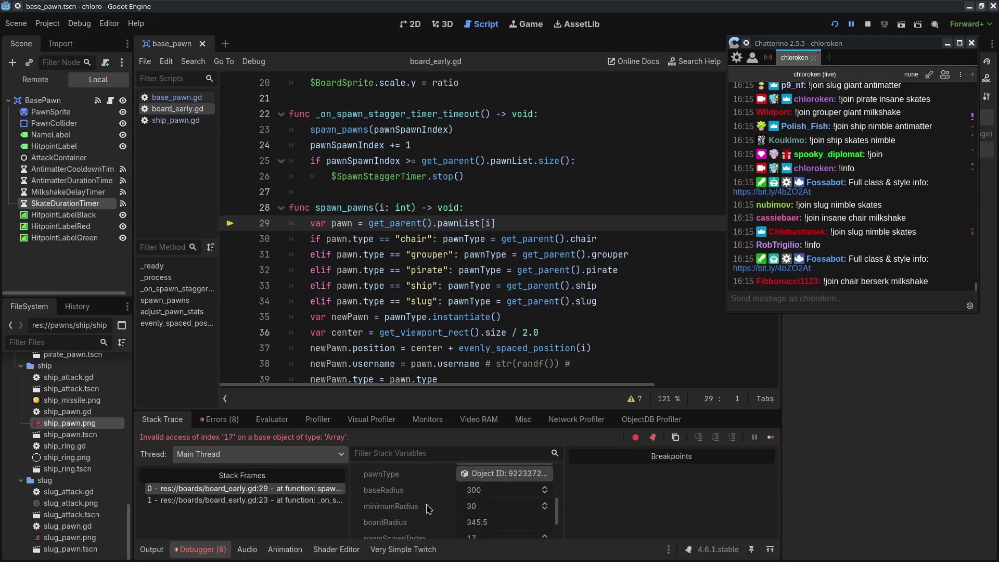
pyautogui.scroll(3, 428, 509)
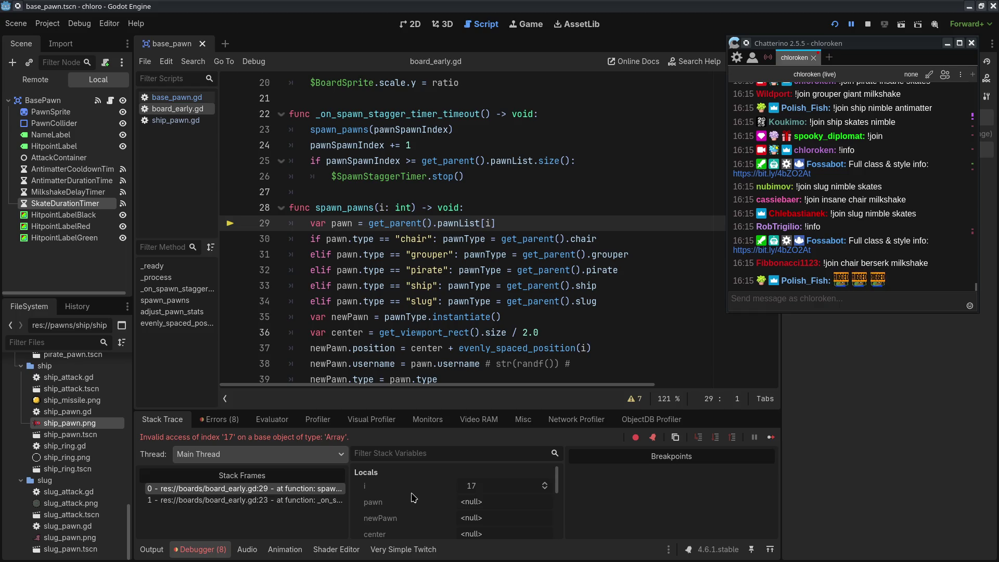
pyautogui.moveTo(500, 204)
pyautogui.mouseDown()
pyautogui.moveTo(511, 217)
pyautogui.moveTo(498, 223)
pyautogui.mouseUp()
pyautogui.click(525, 197)
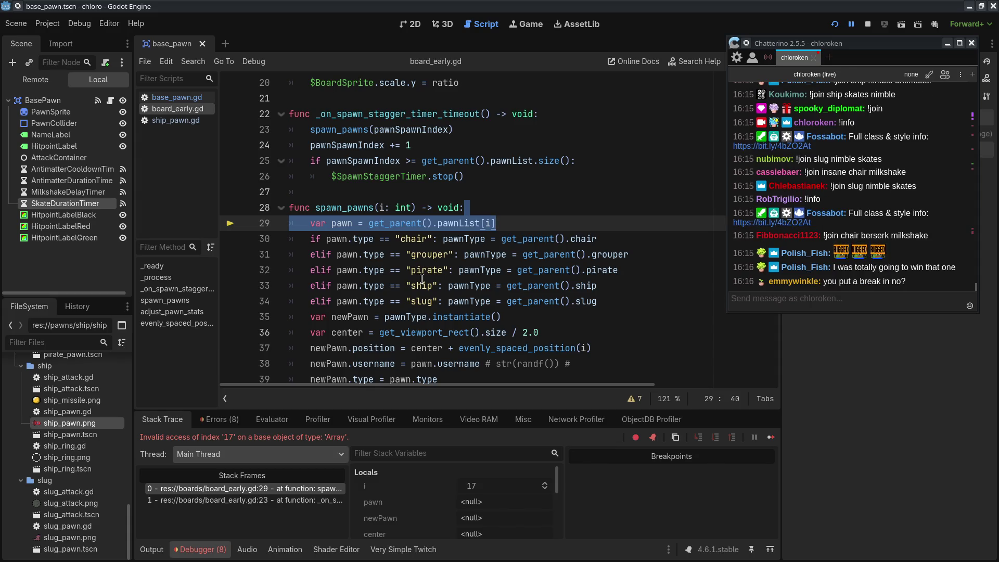
pyautogui.click(606, 222)
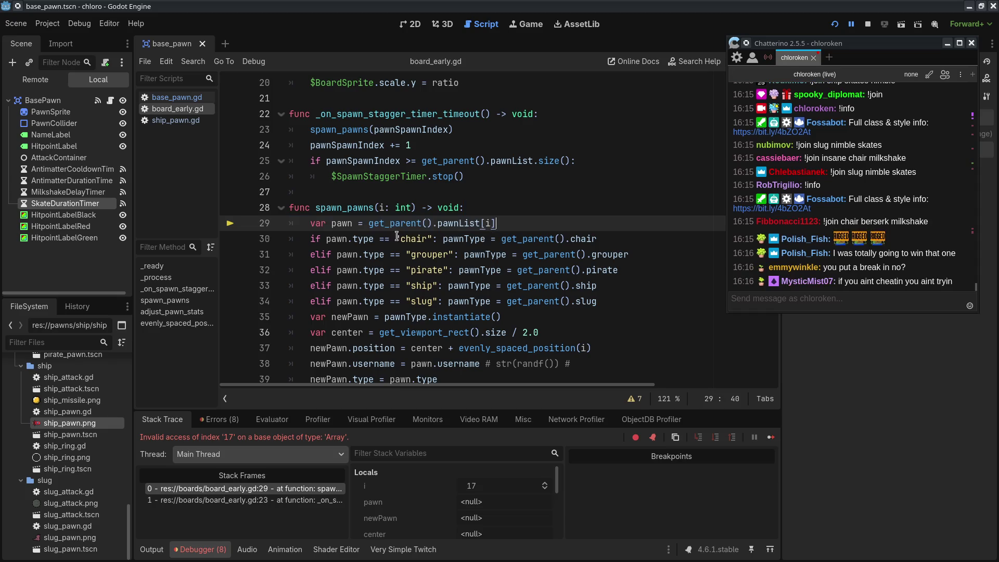
pyautogui.moveTo(550, 212); pyautogui.dragTo(577, 254)
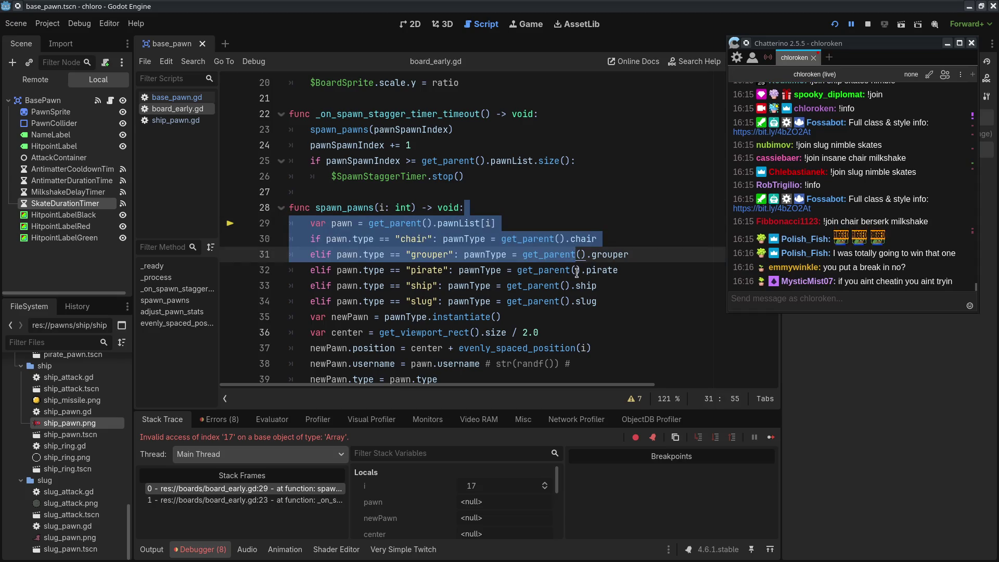
pyautogui.click(627, 305)
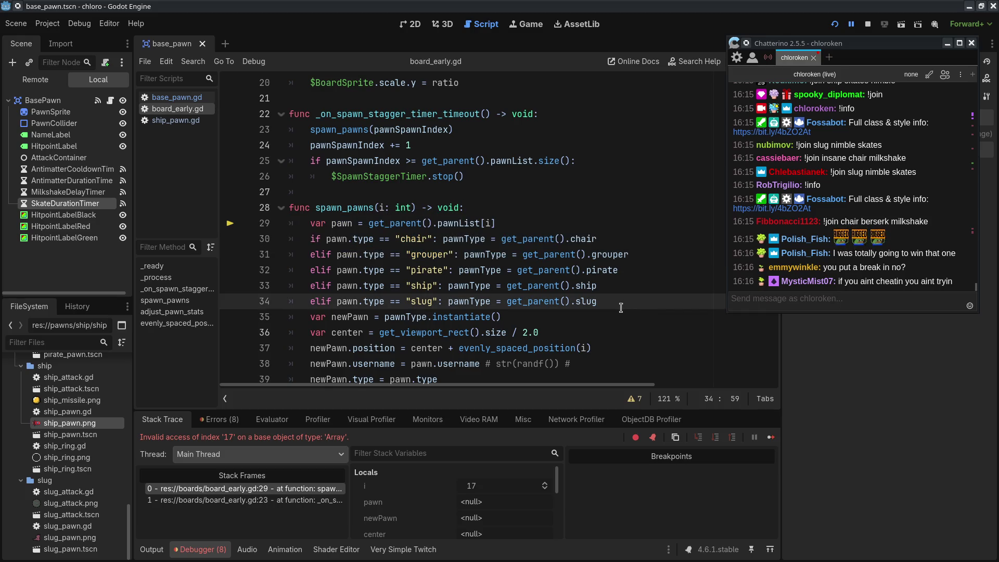
pyautogui.moveTo(515, 211); pyautogui.dragTo(544, 221)
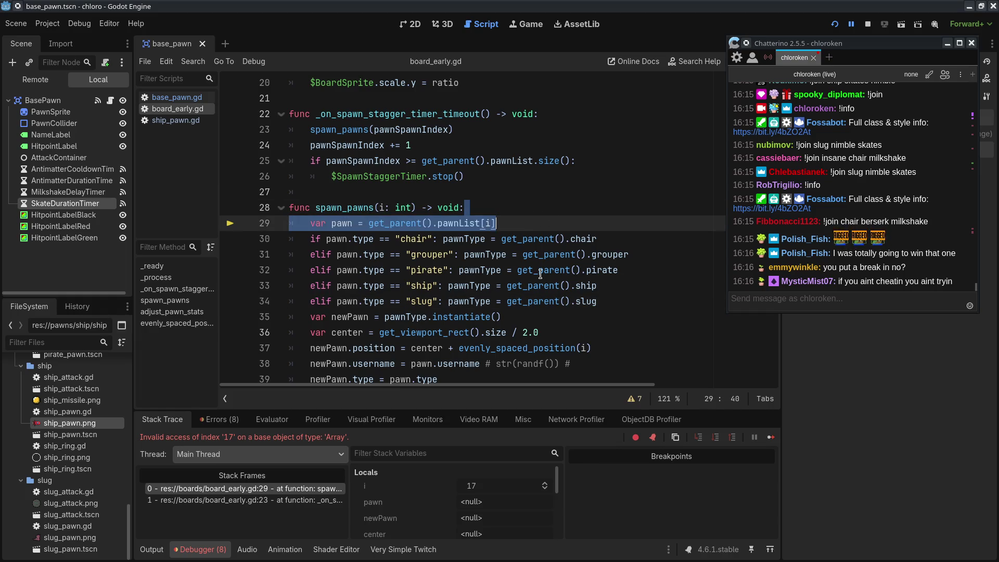
pyautogui.moveTo(492, 223)
pyautogui.mouseDown()
pyautogui.moveTo(529, 225)
pyautogui.moveTo(531, 205)
pyautogui.mouseUp()
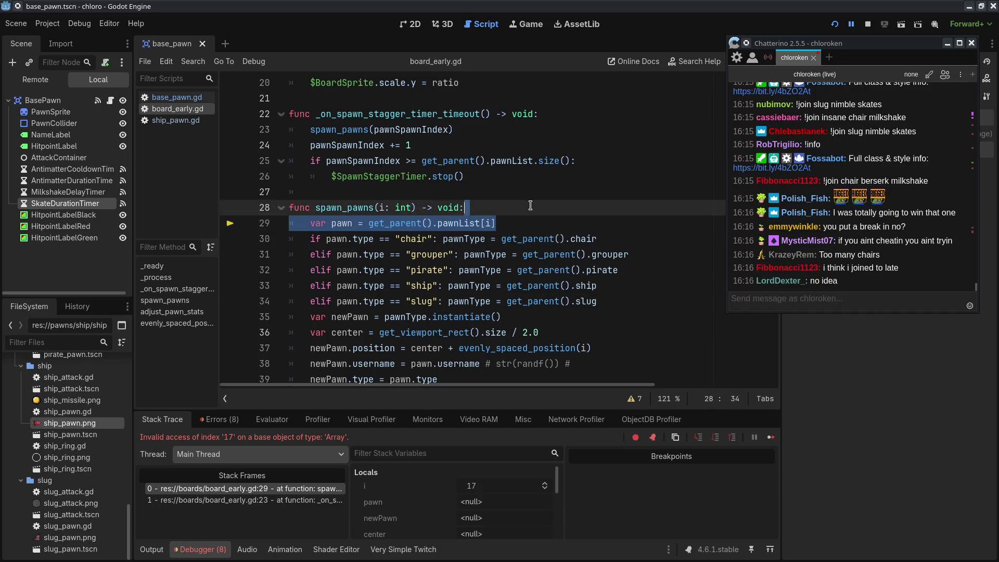
pyautogui.click(513, 227)
pyautogui.moveTo(513, 235); pyautogui.dragTo(514, 219)
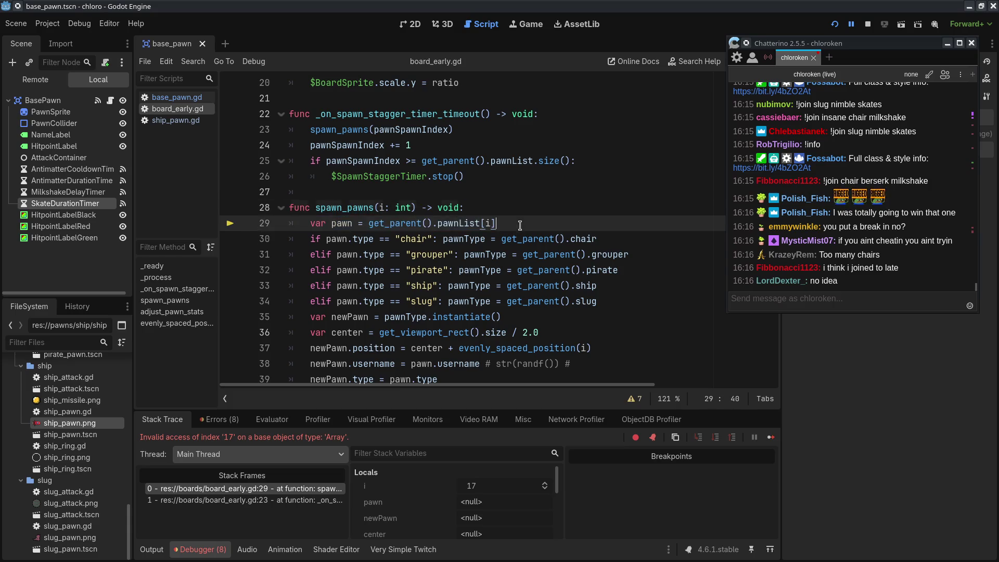
pyautogui.click(521, 223)
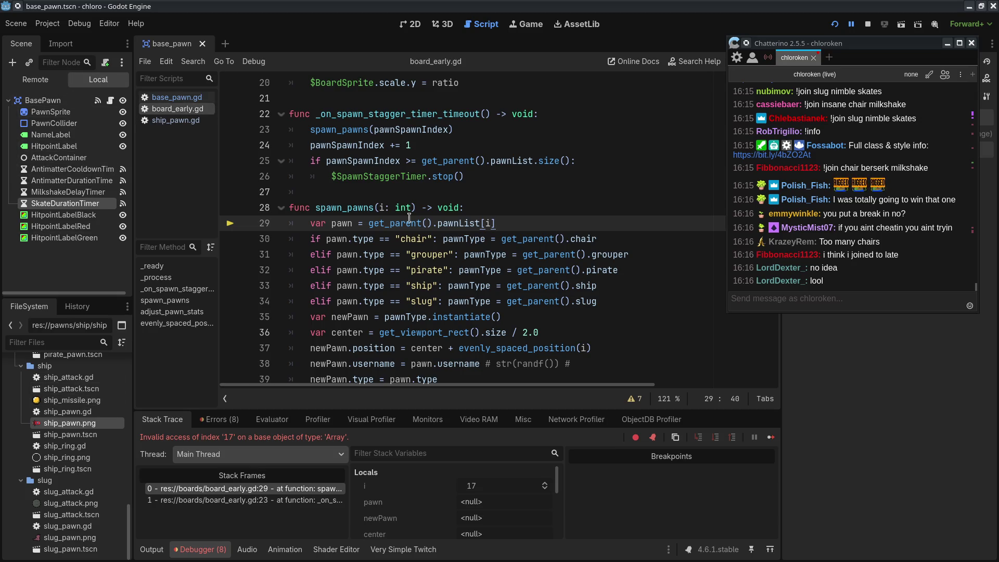
pyautogui.scroll(6, 409, 217)
pyautogui.scroll(-5, 365, 171)
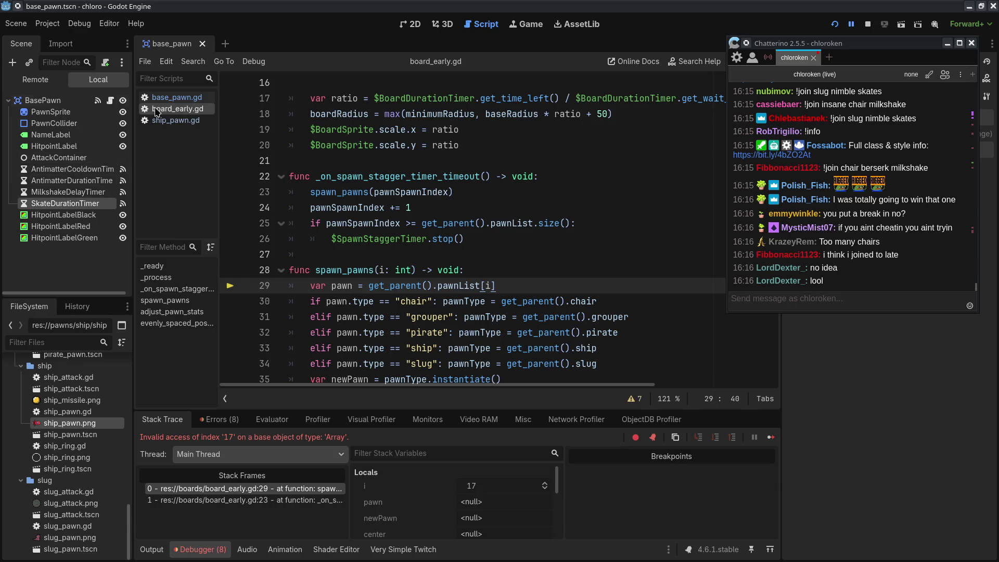
# Open the board_early.tscn scene and select its SpawnStaggerTimer node.
pyautogui.scroll(10, 82, 421)
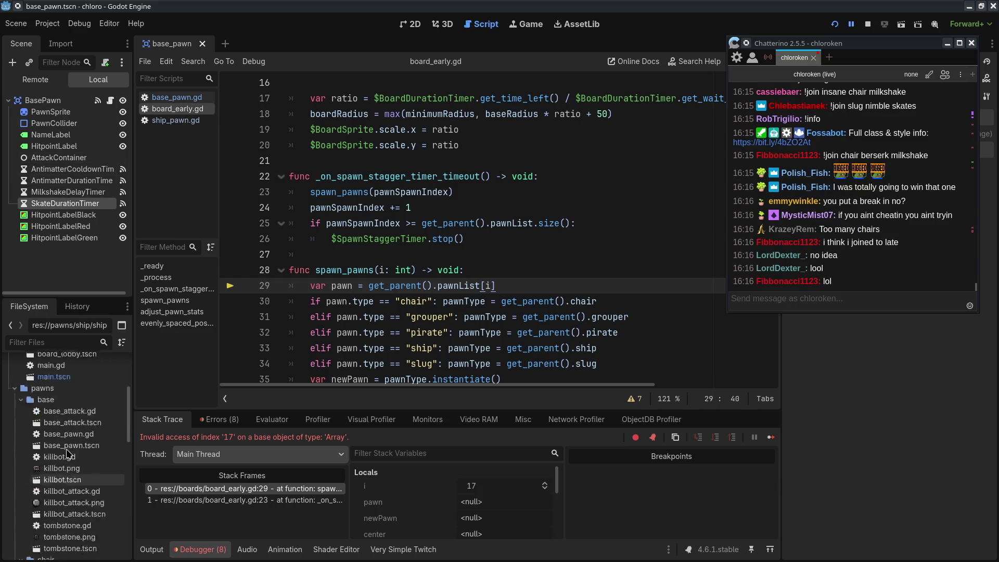
pyautogui.scroll(2, 83, 395)
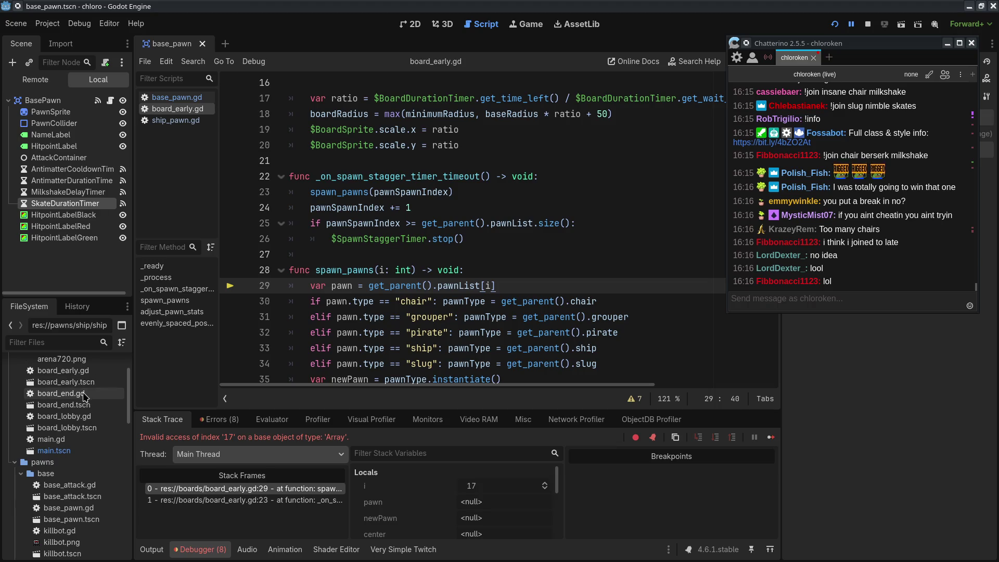
pyautogui.click(88, 382)
pyautogui.doubleClick(88, 382)
pyautogui.click(71, 134)
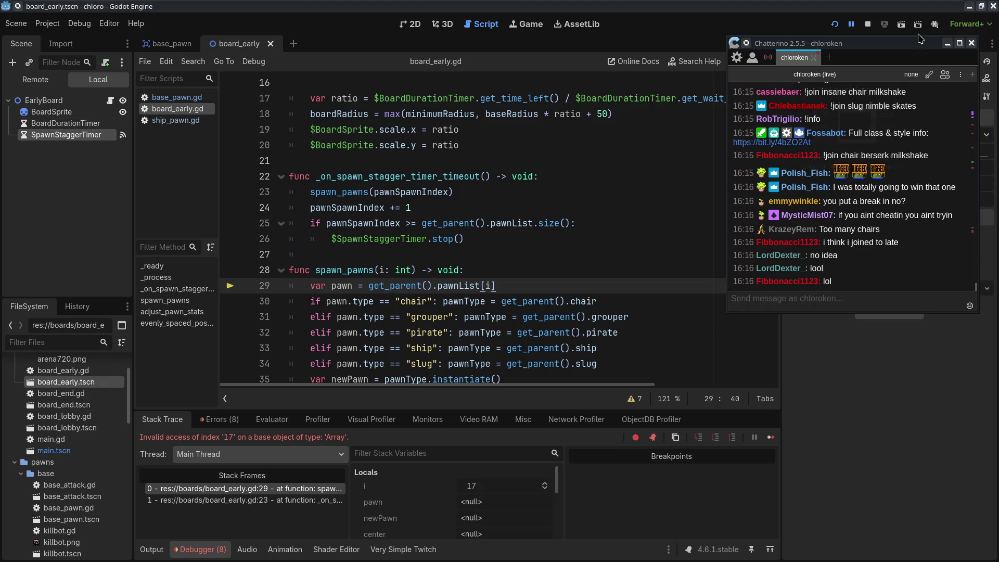
# Lower SpawnStaggerTimer's Wait Time from 0.5 to 0.1 s.
pyautogui.moveTo(884, 43); pyautogui.dragTo(441, 235)
pyautogui.click(942, 151)
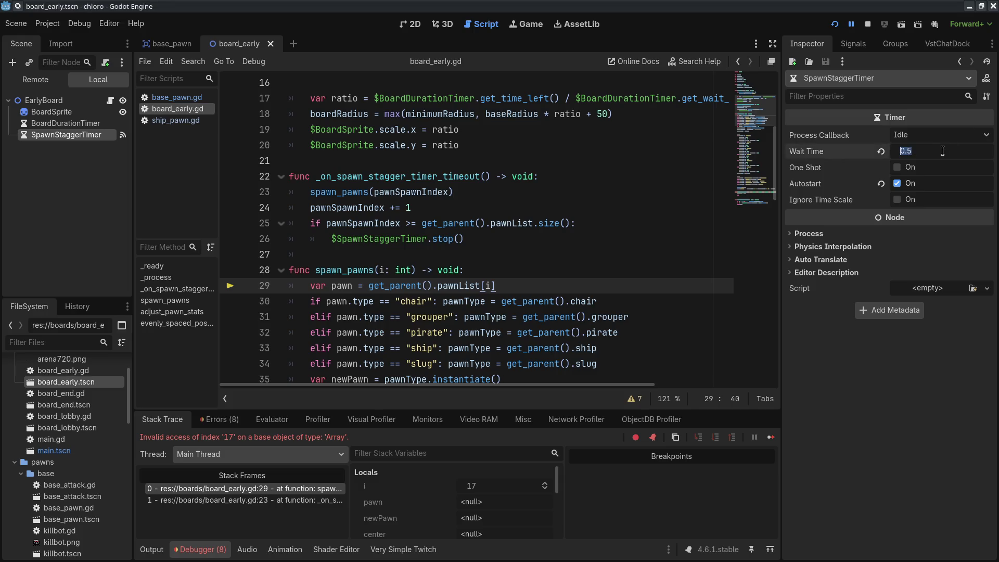
pyautogui.write('0.1')
pyautogui.press('Return')
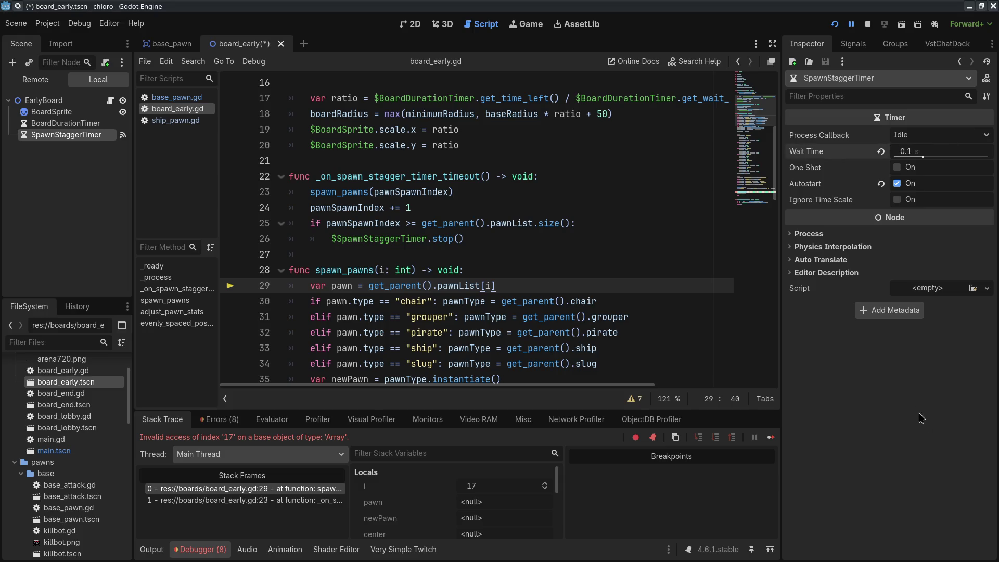
pyautogui.hotkey('alt', 'Tab')
pyautogui.moveTo(216, 127)
pyautogui.mouseDown()
pyautogui.moveTo(559, 104)
pyautogui.moveTo(665, 137)
pyautogui.mouseUp()
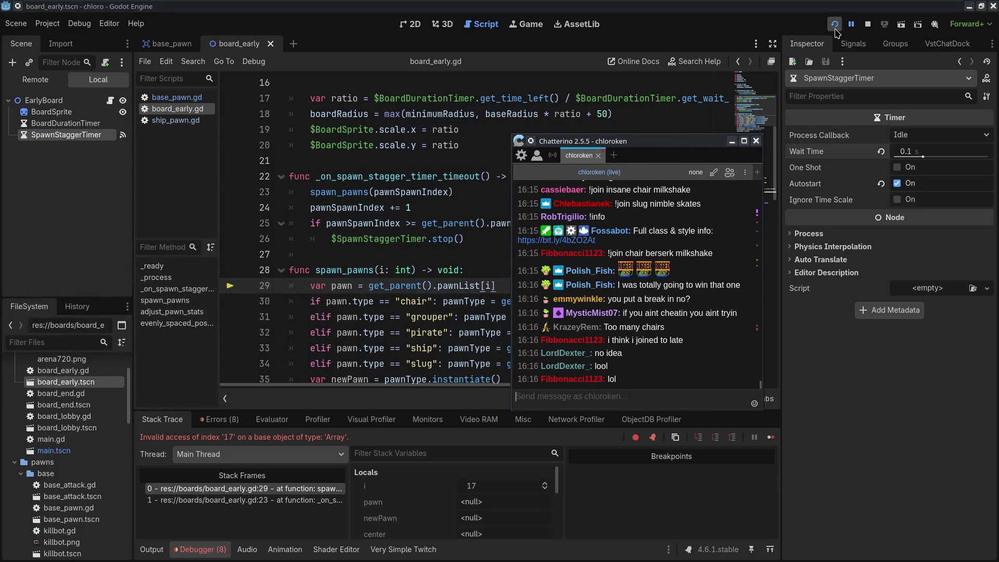
# Stop the running game and launch the project again.
pyautogui.click(868, 24)
pyautogui.click(835, 24)
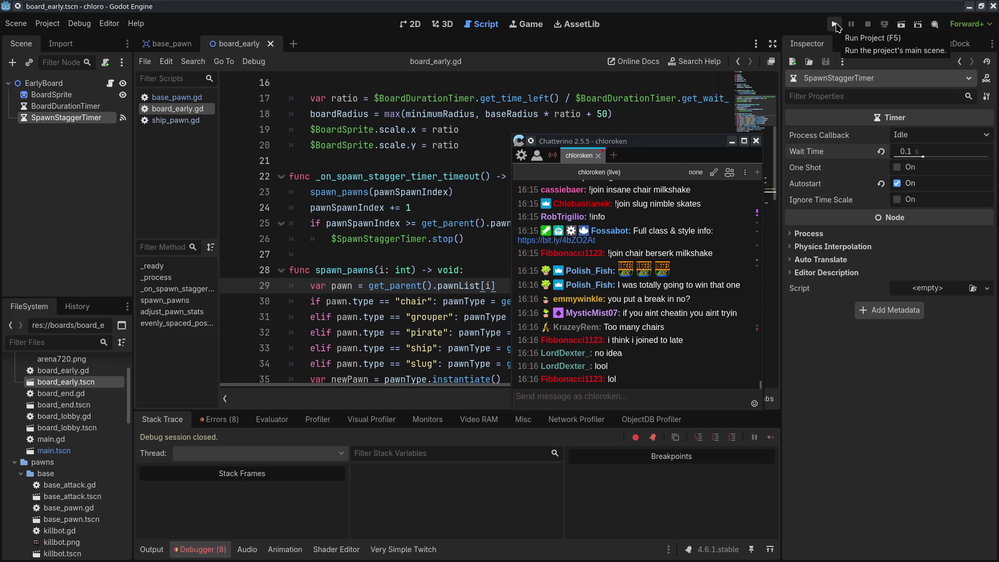
pyautogui.moveTo(686, 141); pyautogui.dragTo(863, 35)
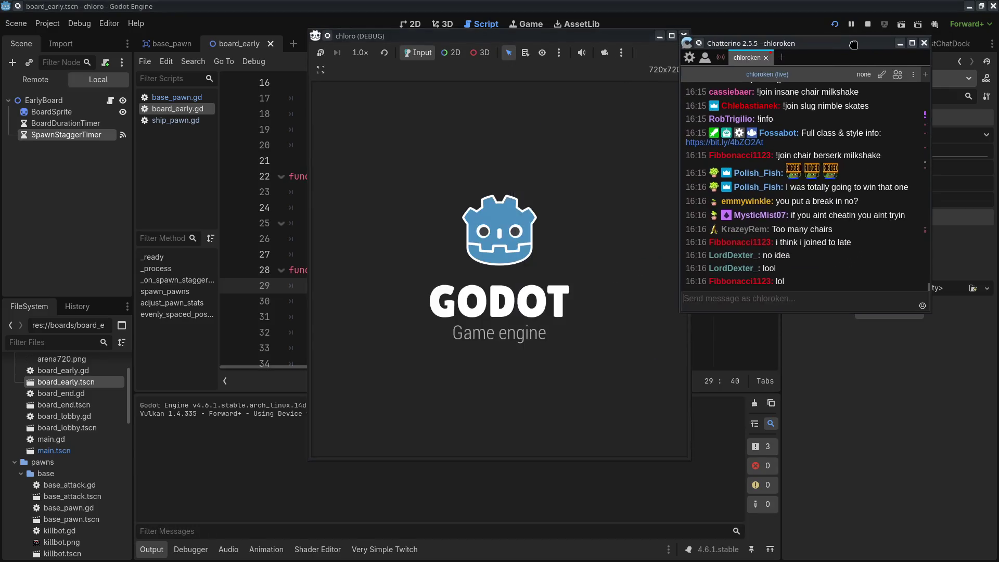
# Resend '!join pirate insane skates' in chat, then switch to the stats spreadsheet.
pyautogui.click(789, 292)
pyautogui.write('!info')
pyautogui.press('Up')
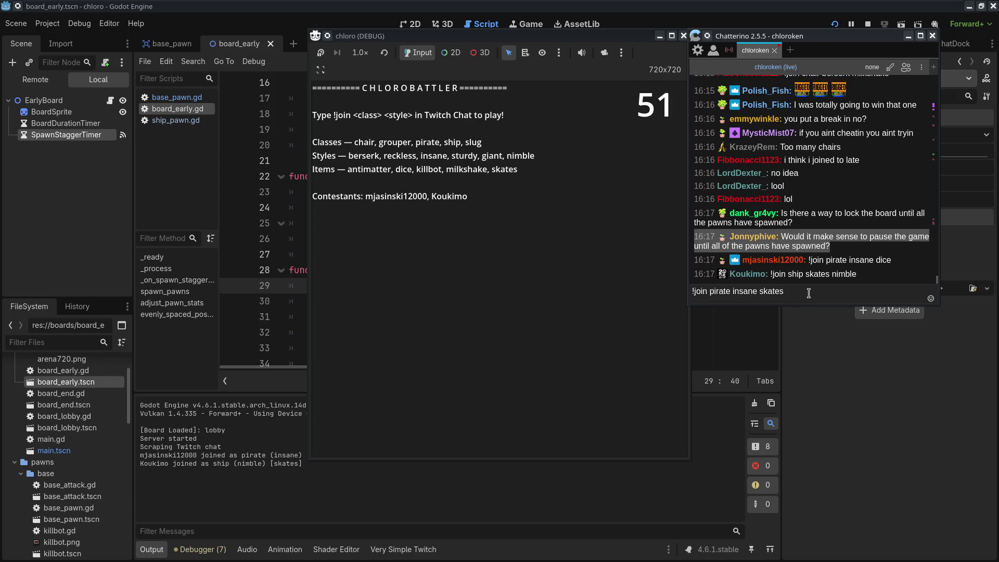
pyautogui.press('Return')
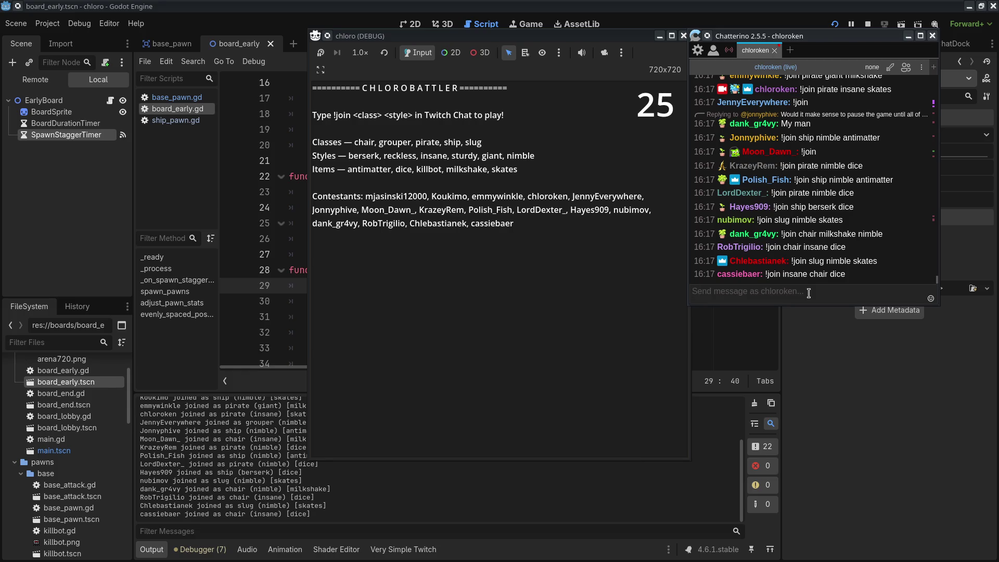
pyautogui.hotkey('alt', 'Tab')
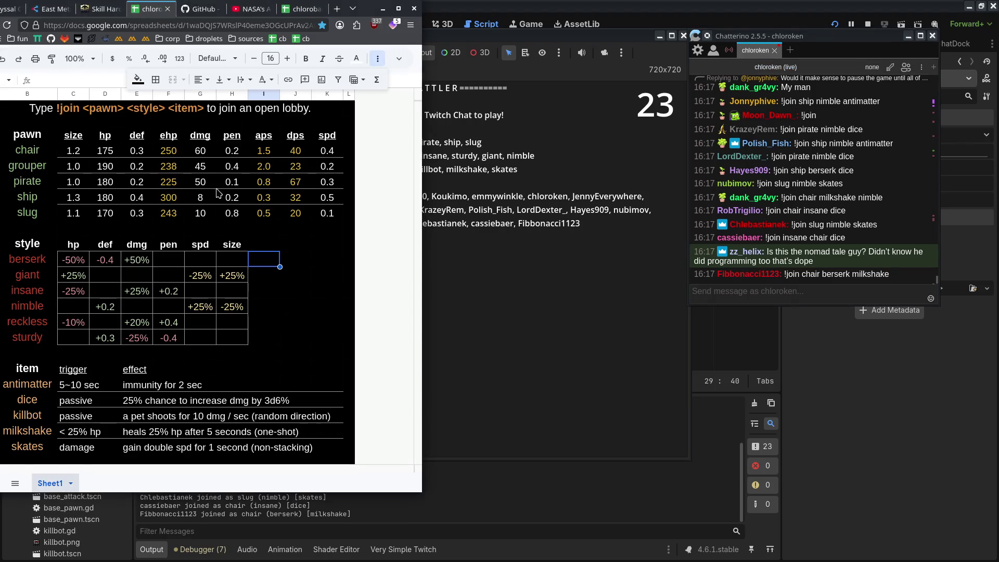
# Select the insane style row (−25% hp, +25% dmg, +0.2 pen), then return to the lobby.
pyautogui.moveTo(369, 12); pyautogui.dragTo(377, 12)
pyautogui.moveTo(35, 290); pyautogui.dragTo(237, 284)
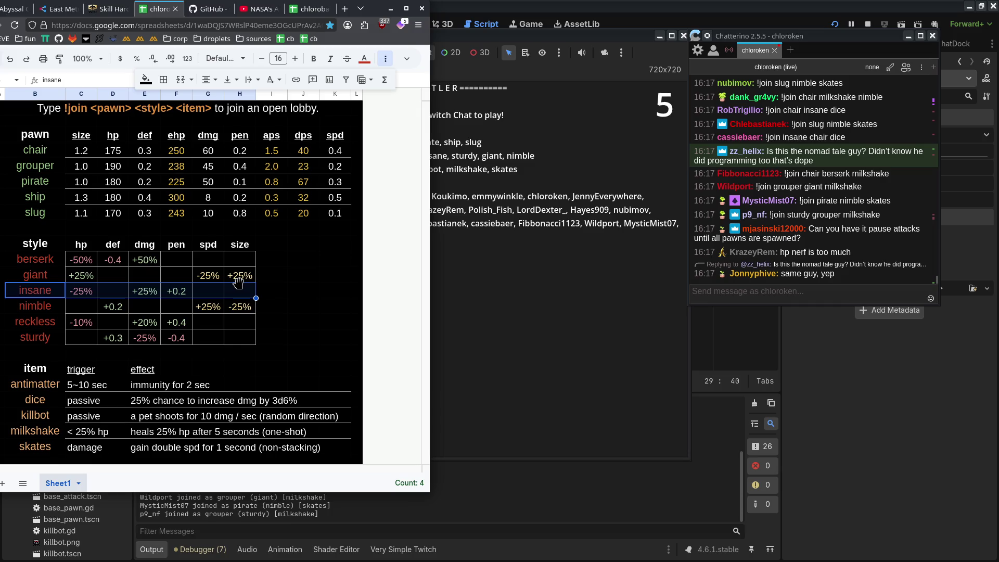
pyautogui.click(512, 310)
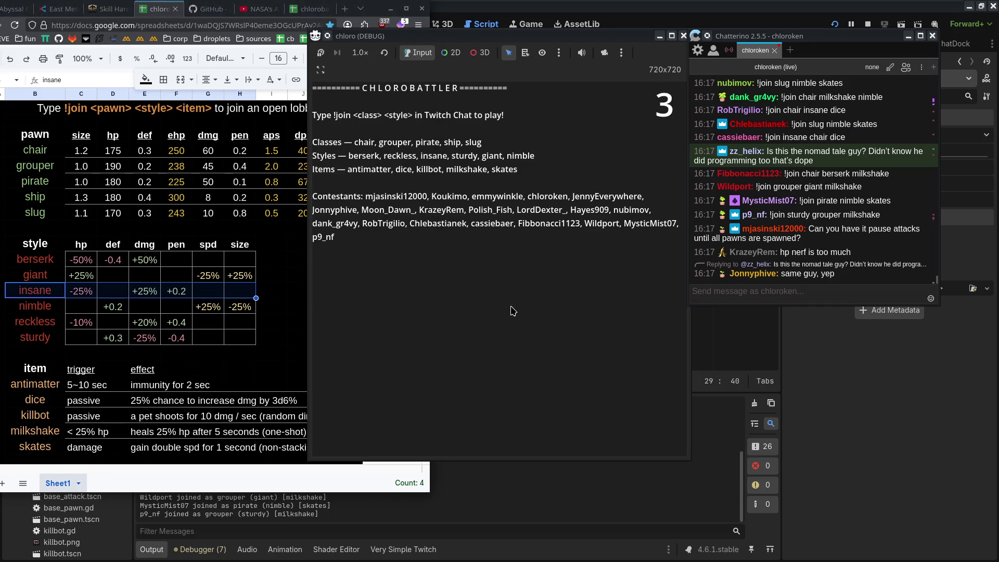
# Keep the chloro battle in front during the round, briefly checking the stats sheet.
pyautogui.moveTo(572, 37); pyautogui.dragTo(571, 25)
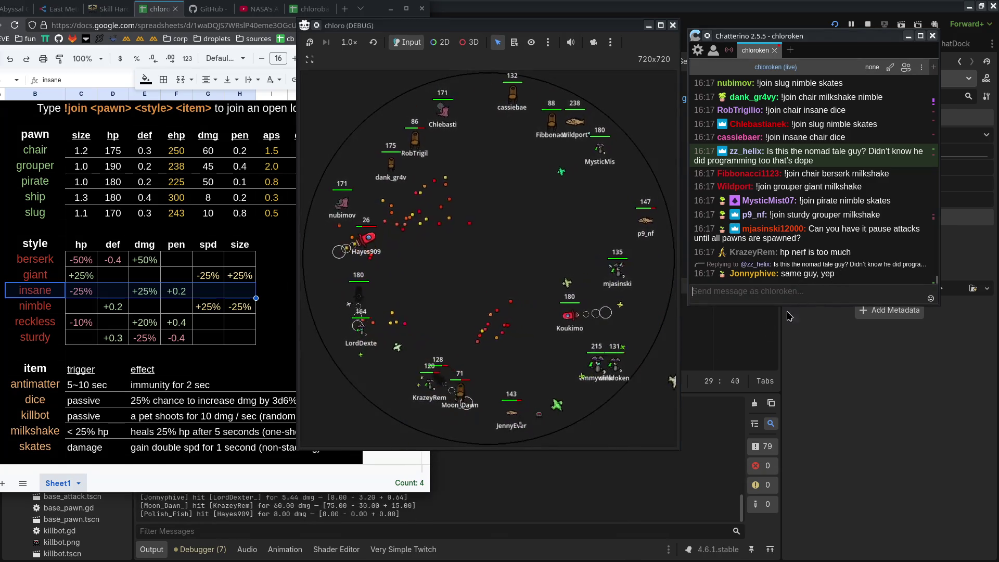
pyautogui.click(633, 427)
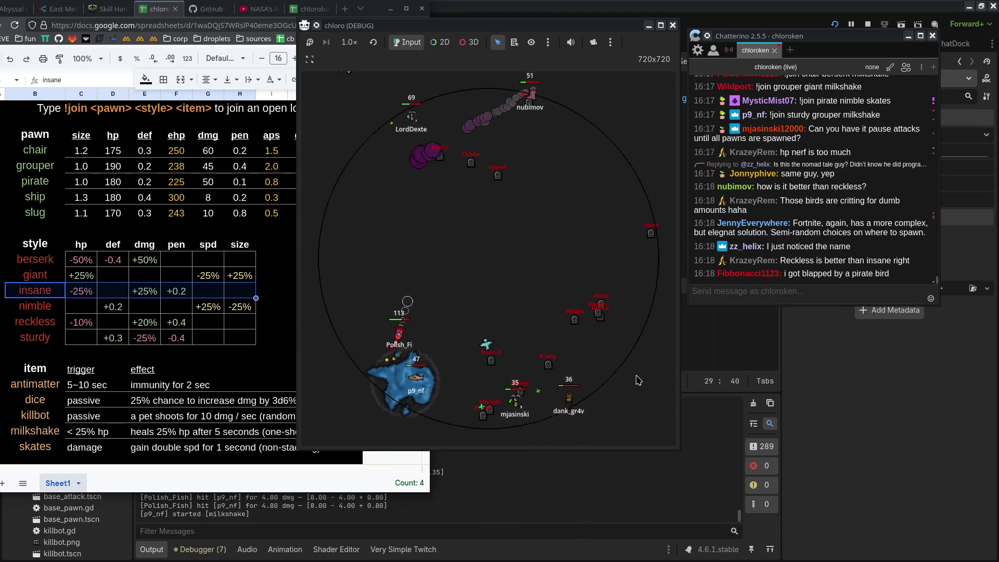
pyautogui.click(152, 325)
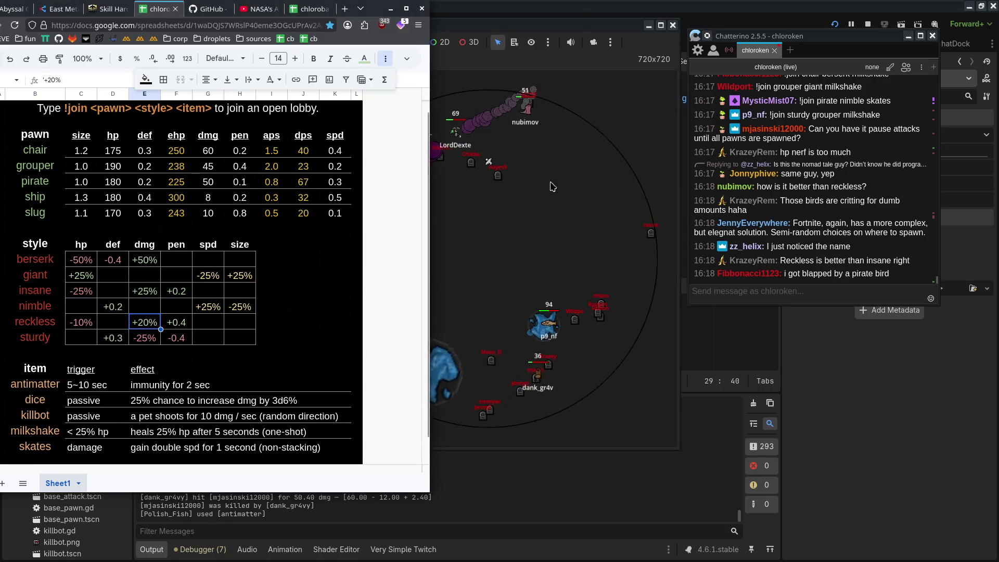
pyautogui.click(571, 32)
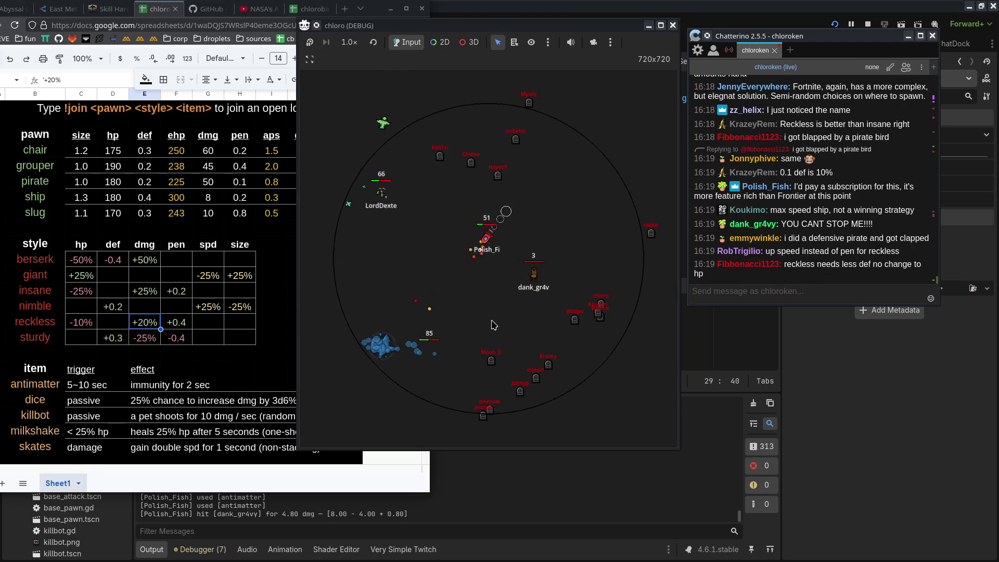
# Post !discord in the Chatterino stream chat, then refocus the running game window.
pyautogui.click(840, 292)
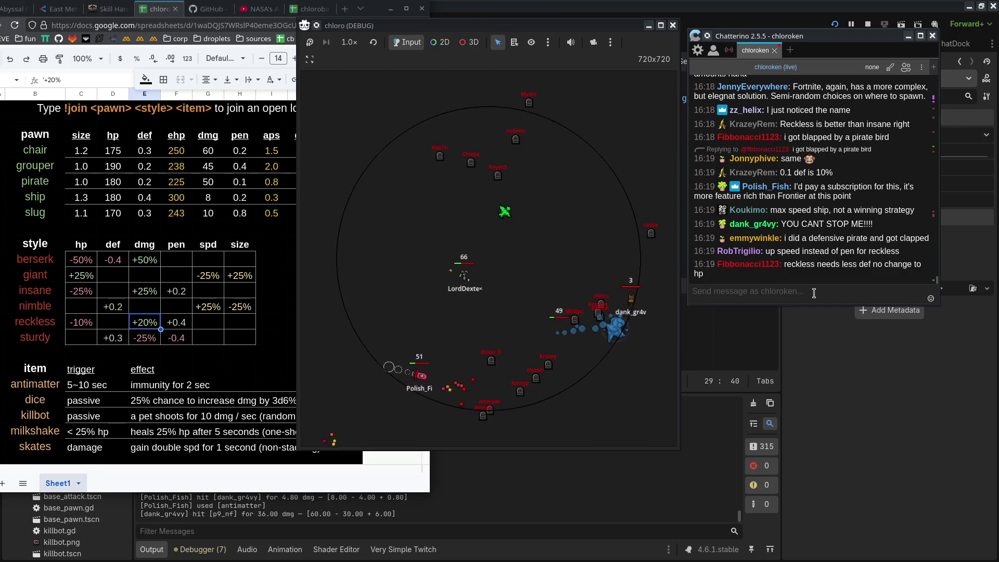
pyautogui.write('!discord')
pyautogui.press('Return')
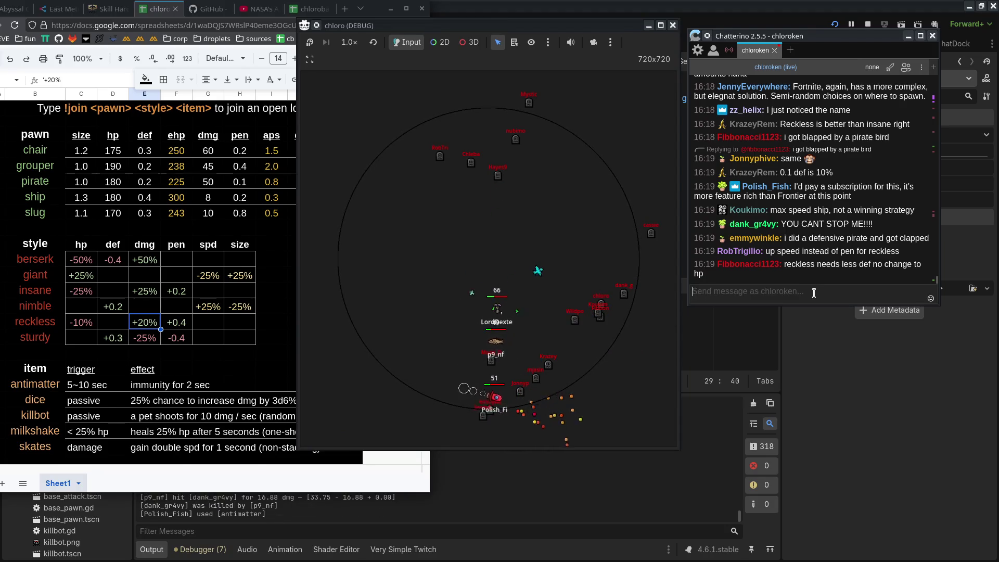
pyautogui.click(640, 393)
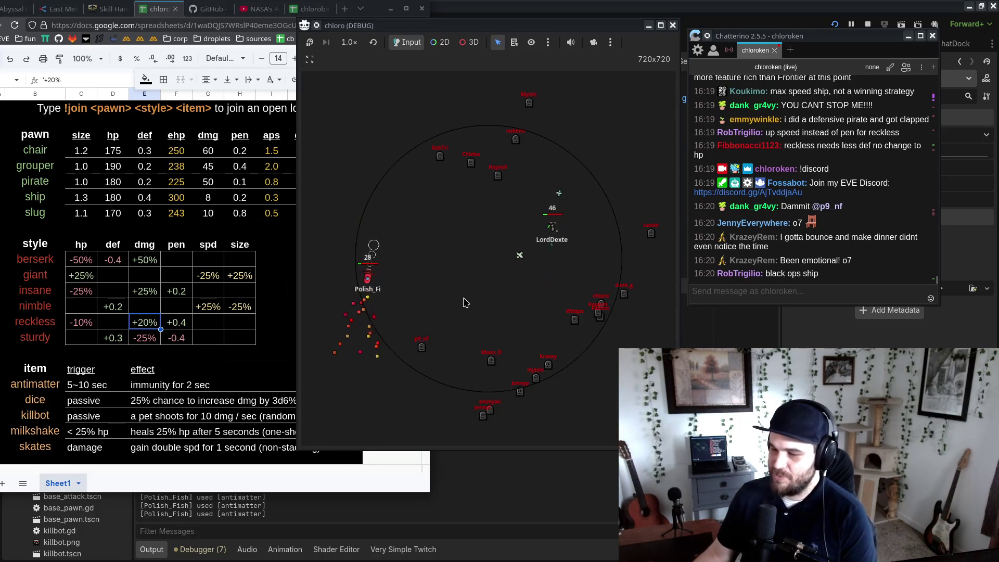
# Keep the game speed at 1.0× and let the round play to its winner.
pyautogui.click(357, 46)
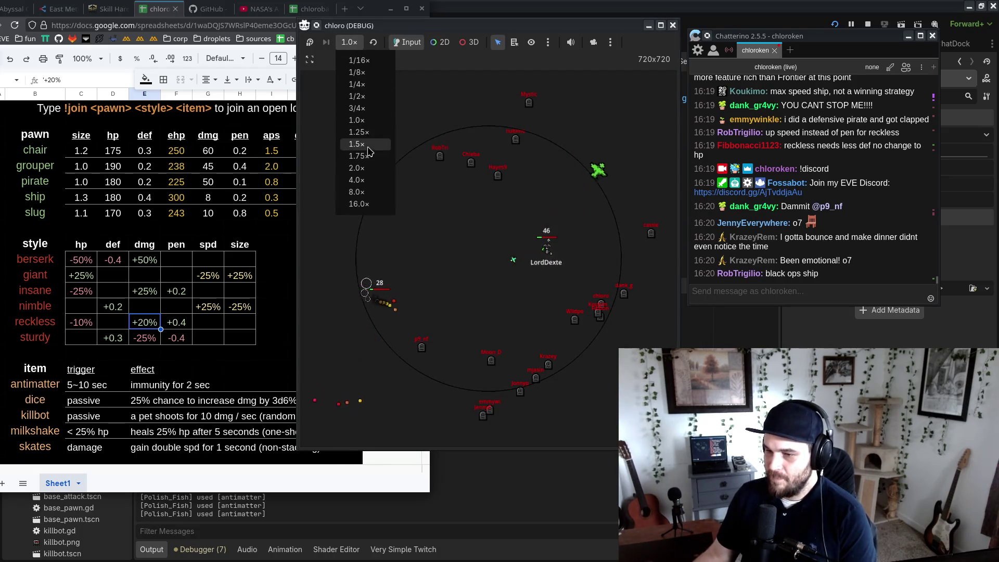
pyautogui.press('Escape')
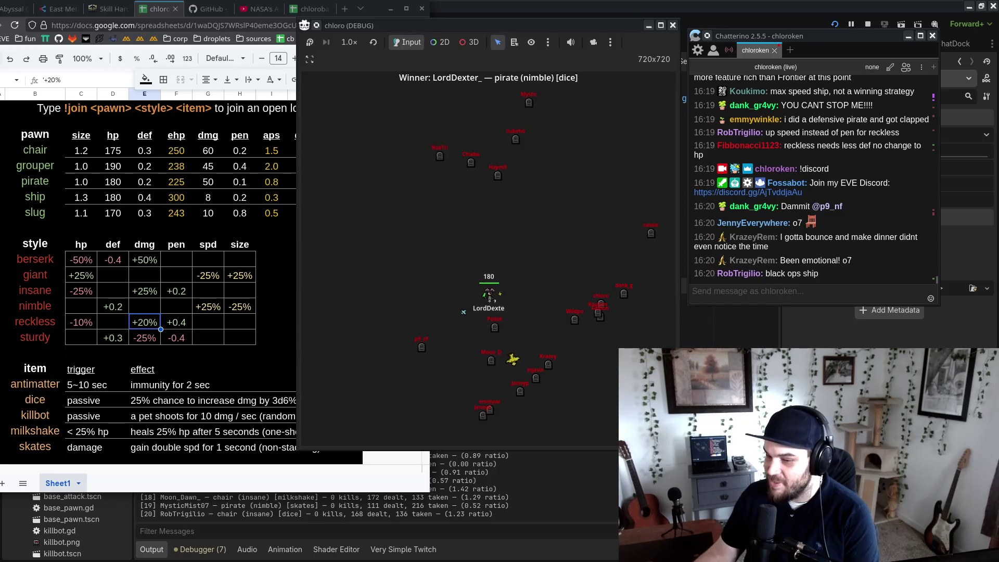
# Enlarge the Output log to read ranked results [1]–[20], restore its size, and stop the game.
pyautogui.scroll(5, 339, 487)
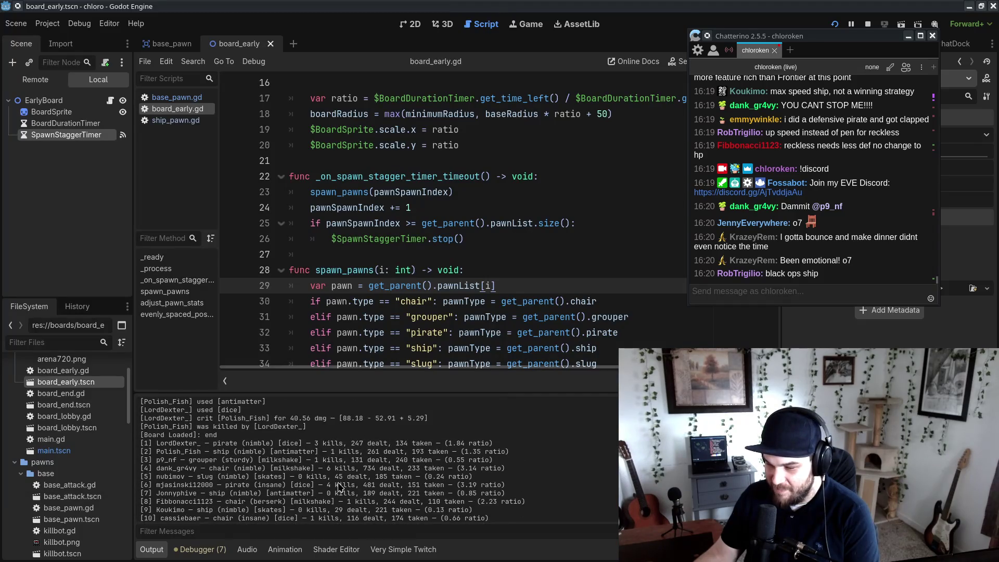
pyautogui.scroll(2, 328, 438)
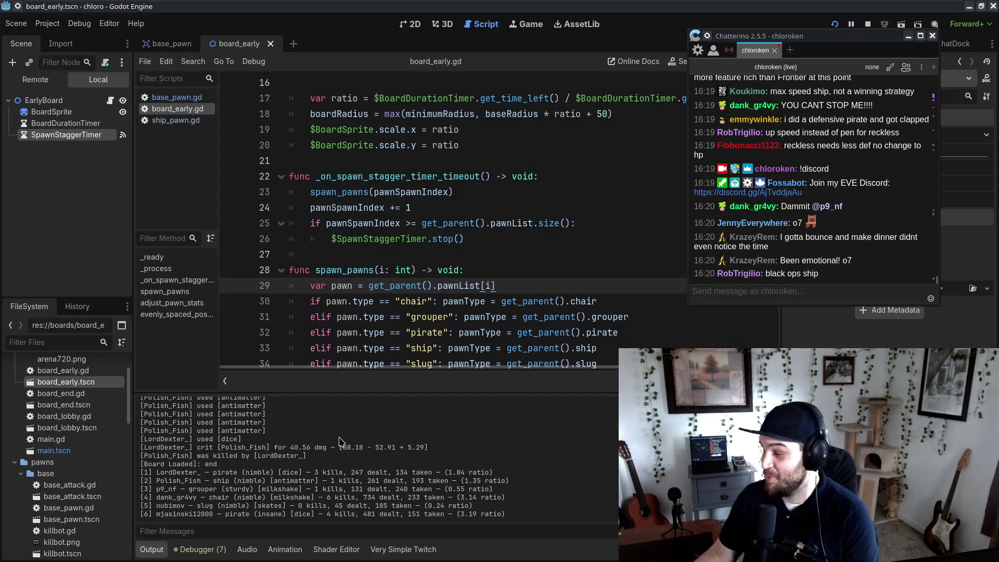
pyautogui.scroll(-5, 336, 467)
pyautogui.moveTo(365, 389)
pyautogui.mouseDown()
pyautogui.moveTo(375, 308)
pyautogui.moveTo(384, 346)
pyautogui.mouseUp()
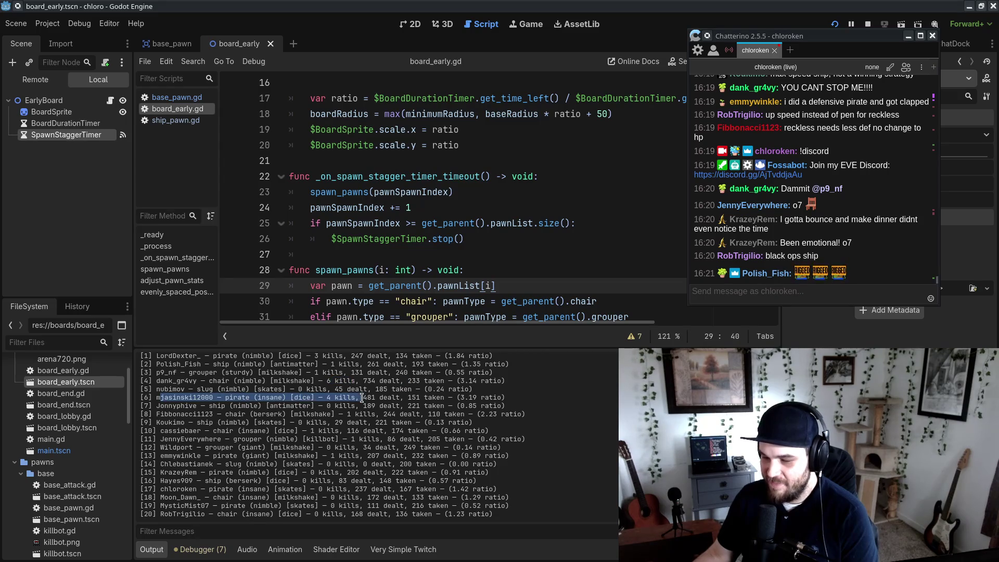
pyautogui.moveTo(458, 381); pyautogui.dragTo(501, 385)
pyautogui.click(531, 385)
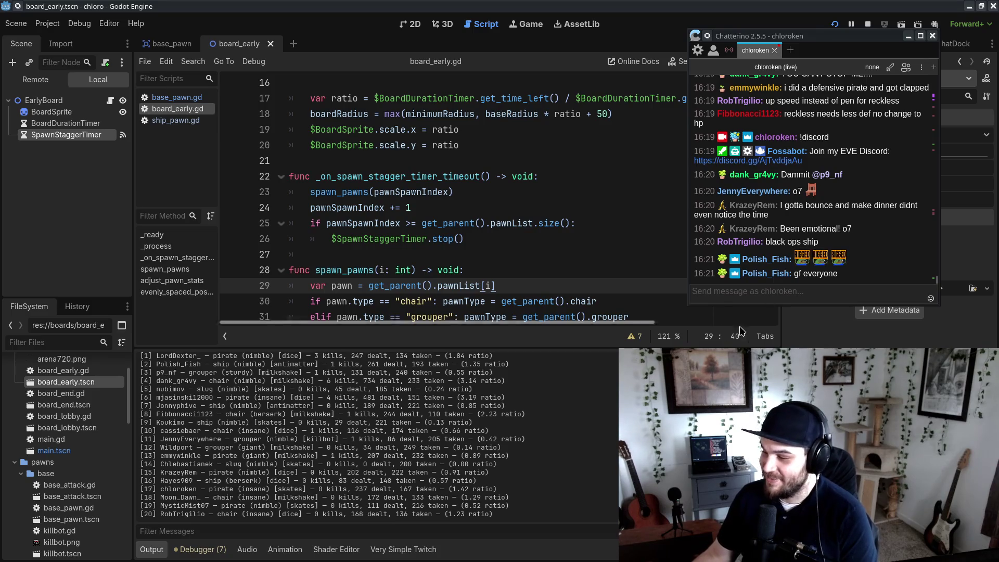
pyautogui.moveTo(653, 344); pyautogui.dragTo(652, 415)
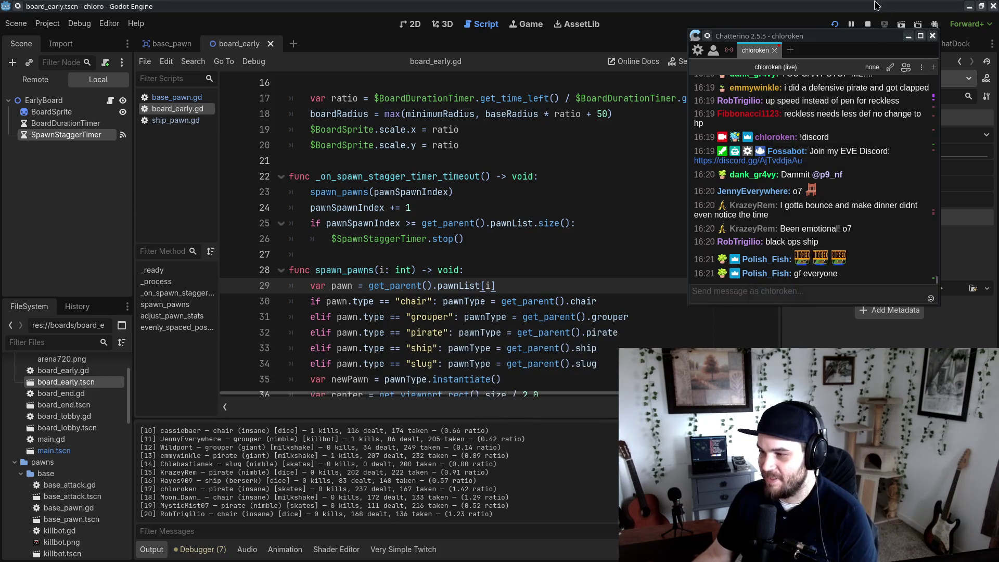
pyautogui.click(868, 24)
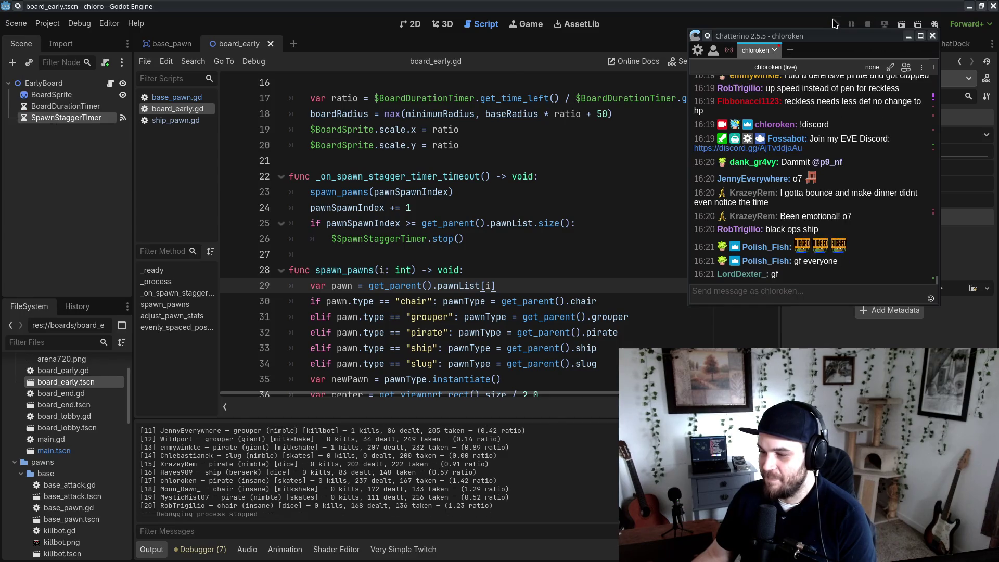
# Relaunch the project and position the game window beside the Firefox stats sheet.
pyautogui.click(834, 24)
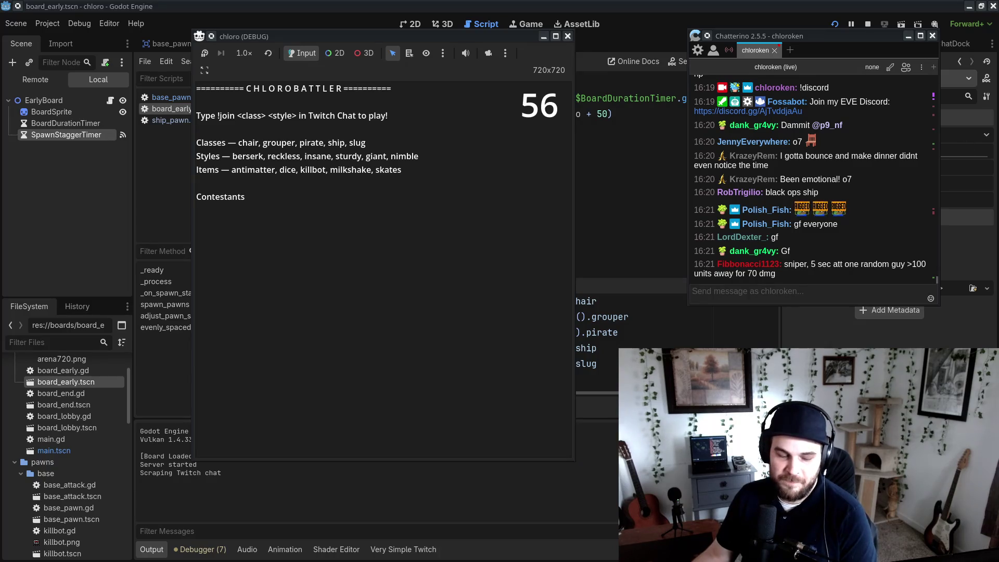
pyautogui.hotkey('alt', 'Tab')
pyautogui.moveTo(509, 43); pyautogui.dragTo(673, 32)
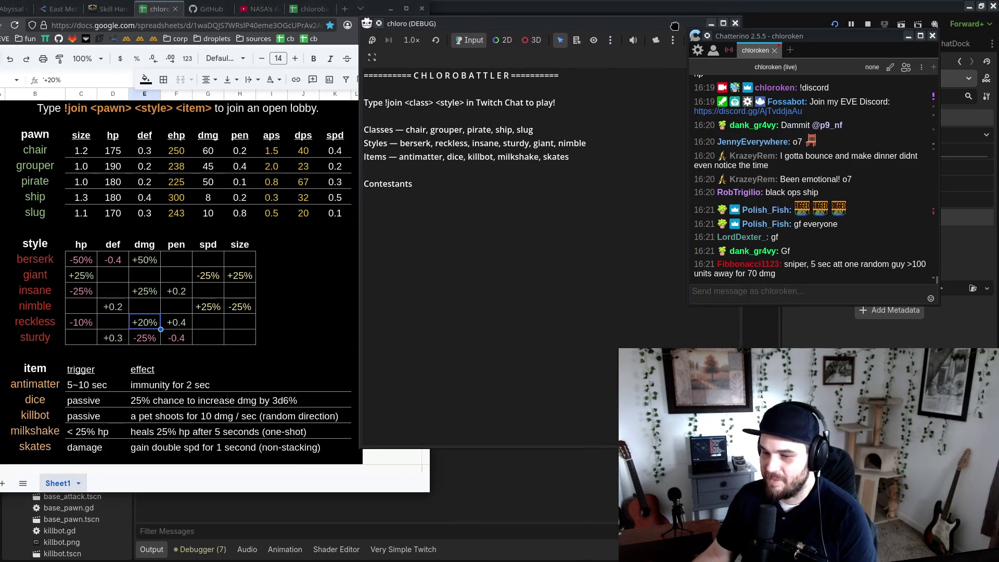
pyautogui.moveTo(846, 38)
pyautogui.mouseDown()
pyautogui.moveTo(884, 33)
pyautogui.moveTo(900, 46)
pyautogui.mouseUp()
pyautogui.write('!join gr')
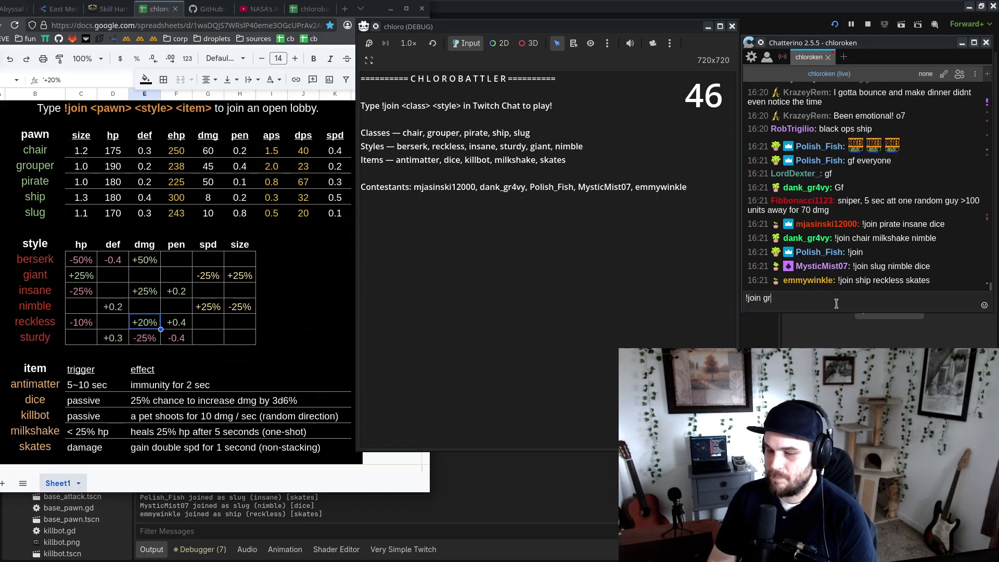
# Send '!join grouper nimble antimatter' in Chatterino to add a contestant to the lobby.
pyautogui.write('ouper')
pyautogui.write('nimble antimatter')
pyautogui.press('Return')
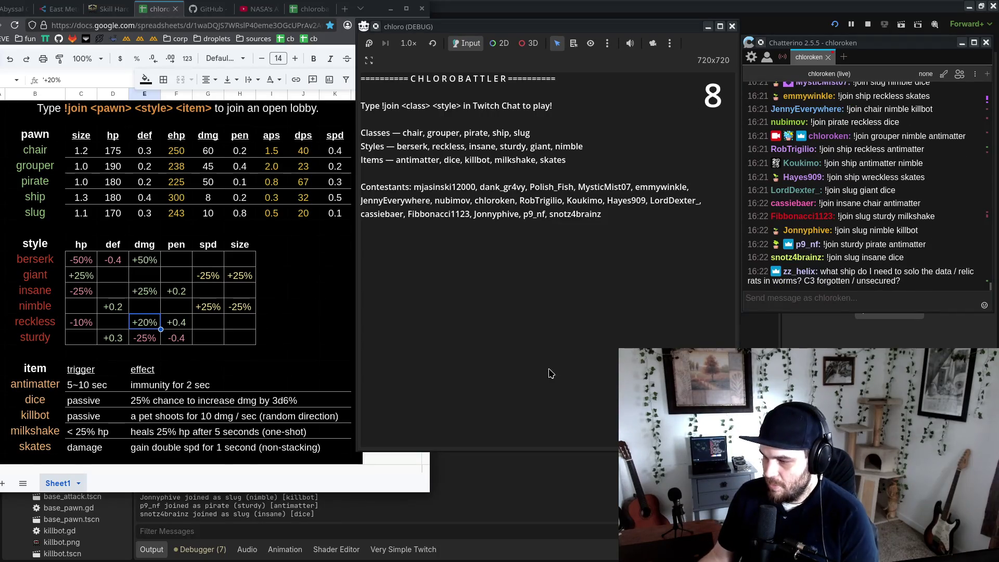
pyautogui.click(828, 302)
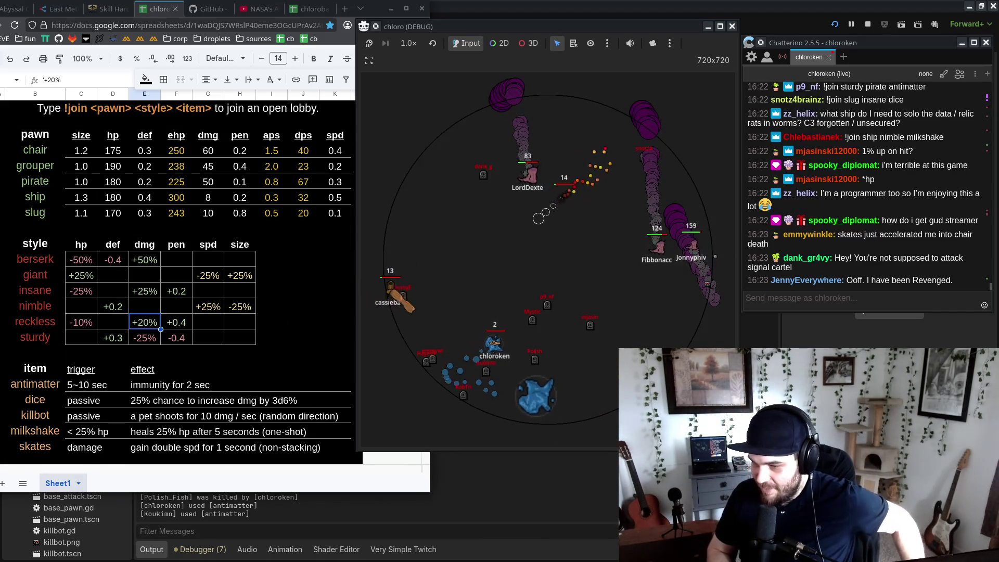
# Move the chloro (DEBUG) window about 227 px left to expose the script behind it.
pyautogui.moveTo(529, 26); pyautogui.dragTo(411, 25)
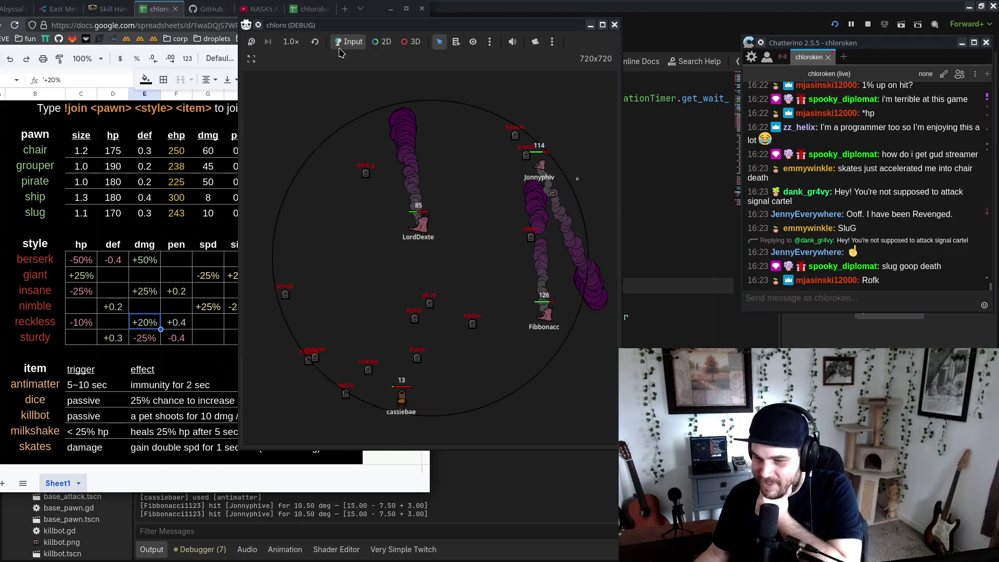
pyautogui.click(300, 43)
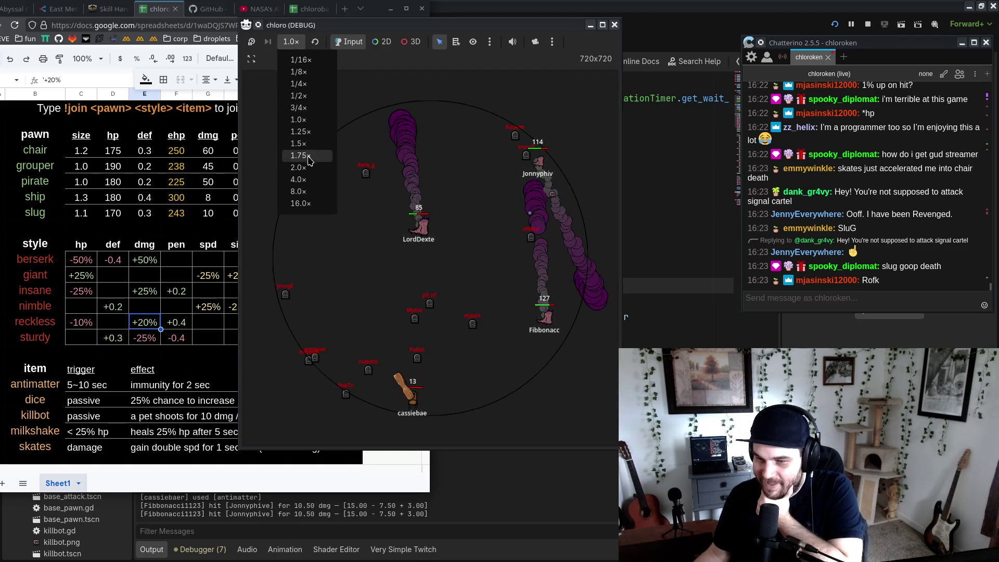
# Run the battle at 8.0× speed, then stop the game with F8 once it ends.
pyautogui.click(319, 193)
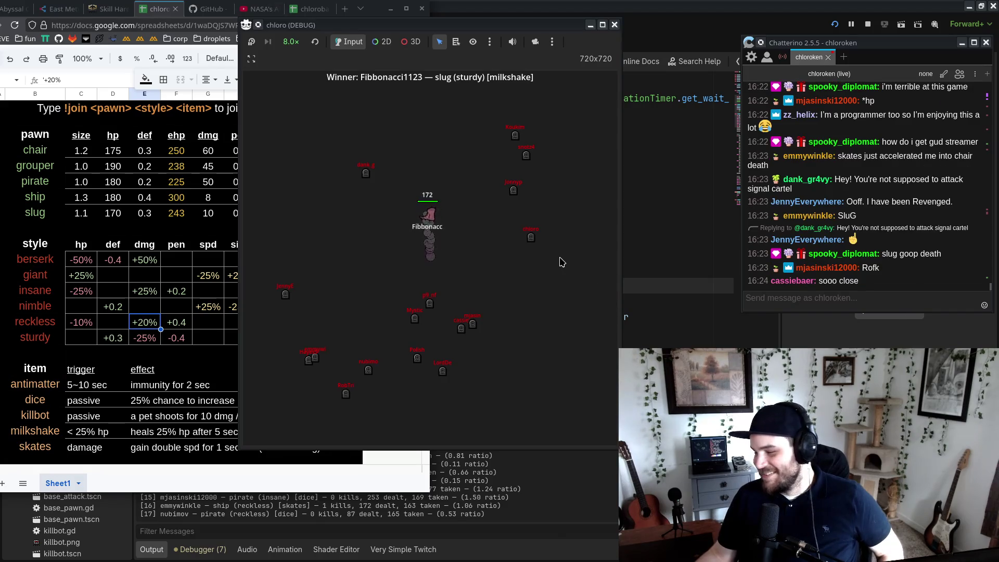
pyautogui.press('F8')
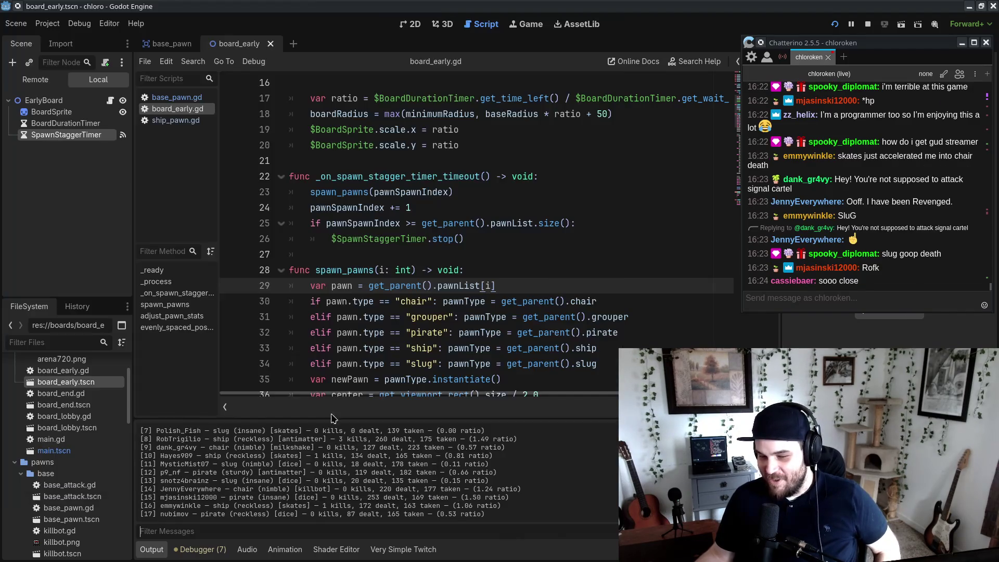
# Enlarge the Output log and highlight result lines, like the 3.89 ratio, to inspect the ranking.
pyautogui.moveTo(312, 418)
pyautogui.mouseDown()
pyautogui.moveTo(316, 352)
pyautogui.moveTo(319, 368)
pyautogui.mouseUp()
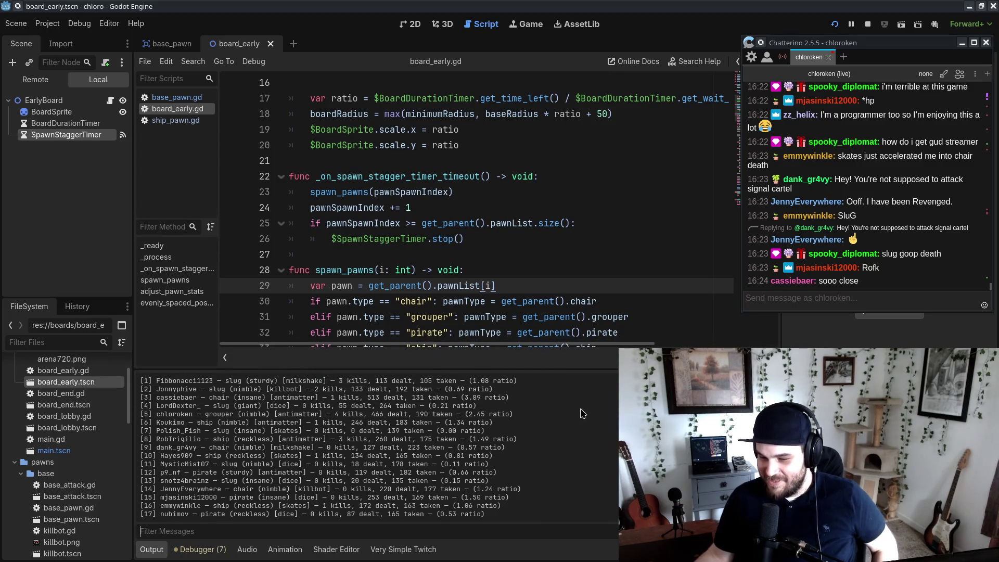
pyautogui.moveTo(336, 414); pyautogui.dragTo(375, 414)
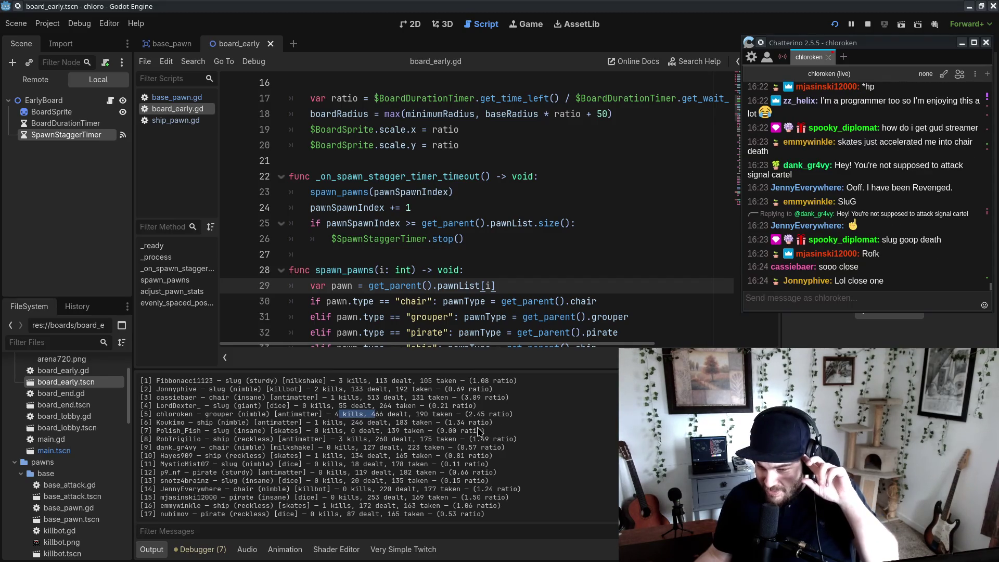
pyautogui.moveTo(467, 398)
pyautogui.mouseDown()
pyautogui.moveTo(504, 398)
pyautogui.moveTo(513, 415)
pyautogui.mouseUp()
pyautogui.click(495, 420)
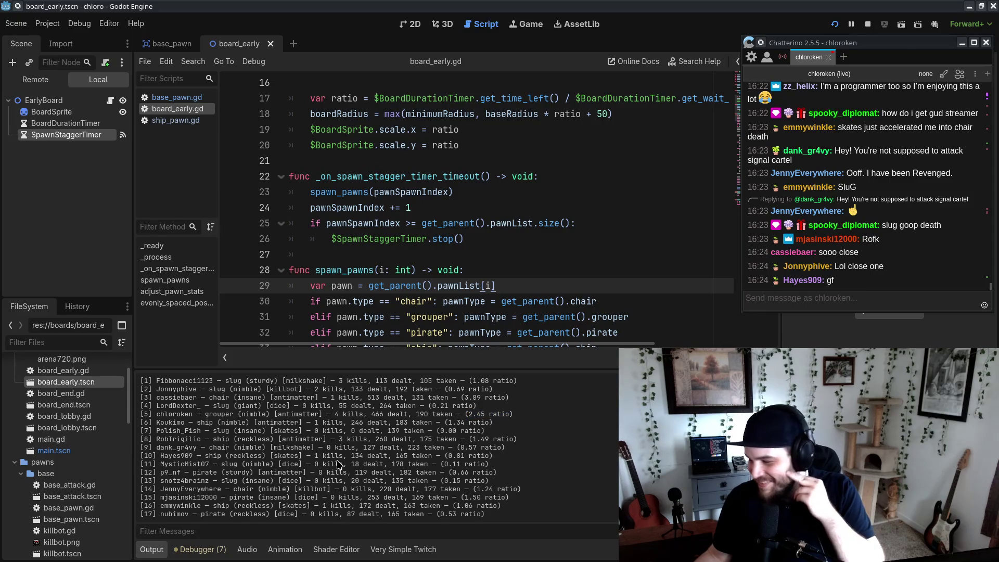